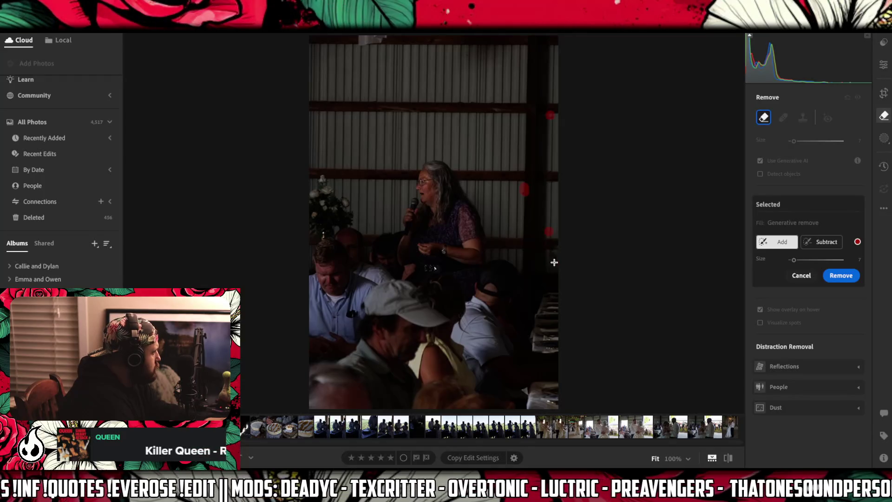
- Brush the spots along the barn-wall photo's right edge and run Generative Remove on them
left_click_drag(553, 244, 555, 258)
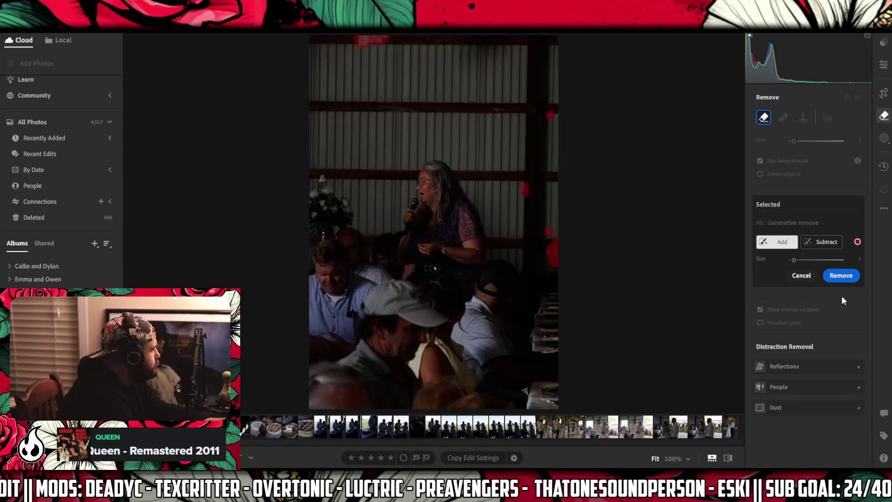
left_click(840, 276)
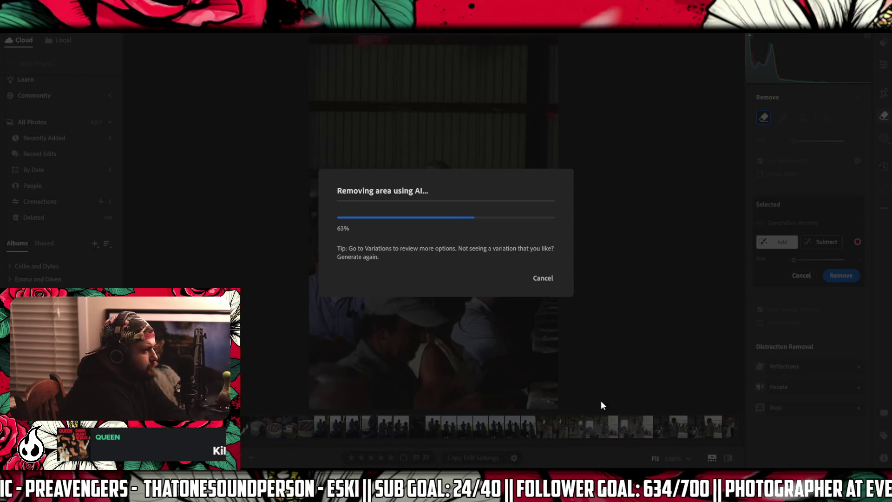
left_click(511, 420)
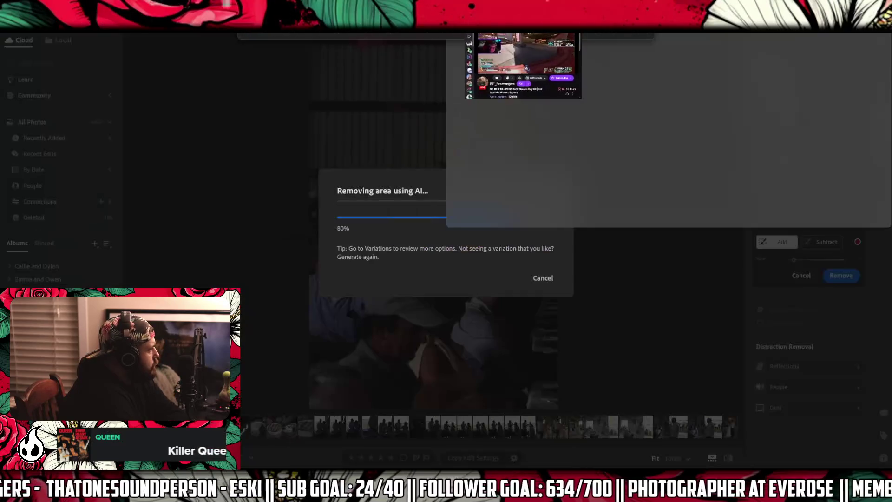
- Snap the Twitch window to the top-left quarter and switch its player to Theatre Mode
left_click_drag(522, 36, 511, 35)
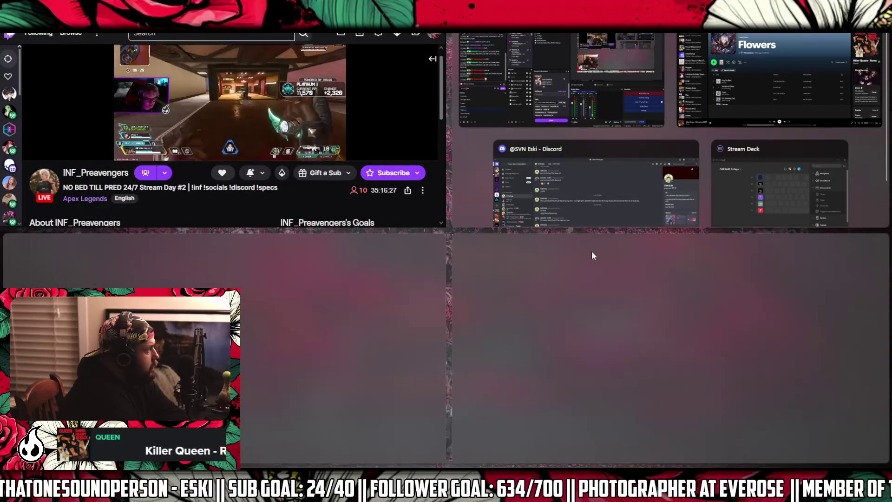
left_click(586, 243)
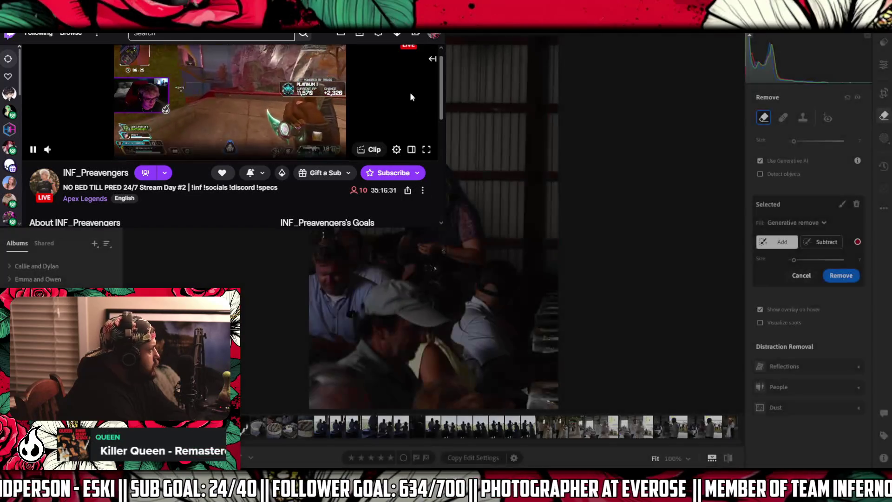
left_click(412, 150)
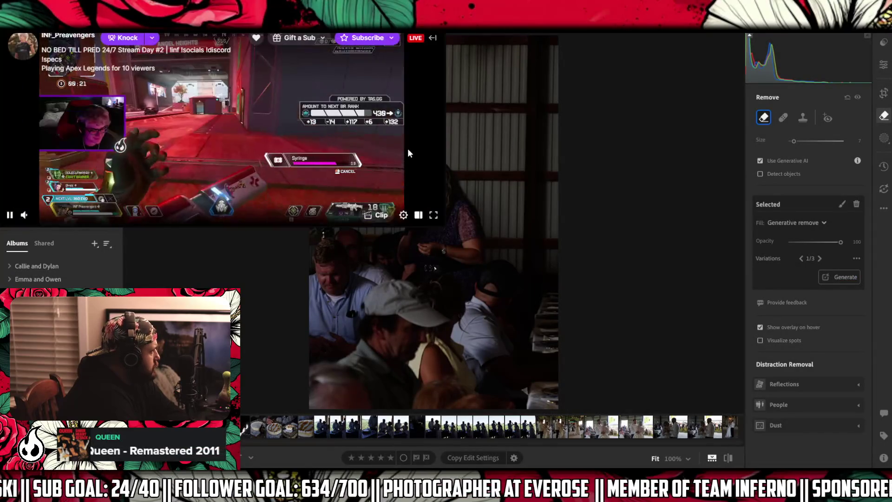
- Resize and reposition the stream player so it sits beside the photo without covering the library list
mouse_move(442, 149)
left_mouse_down()
mouse_move(379, 149)
mouse_move(307, 168)
left_mouse_up()
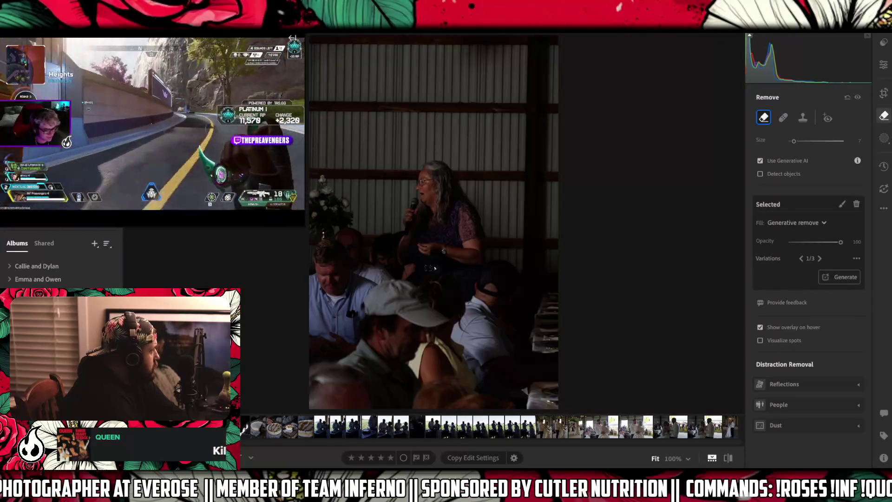
mouse_move(305, 226)
left_mouse_down()
mouse_move(260, 201)
mouse_move(218, 156)
mouse_move(196, 153)
mouse_move(223, 178)
left_mouse_up()
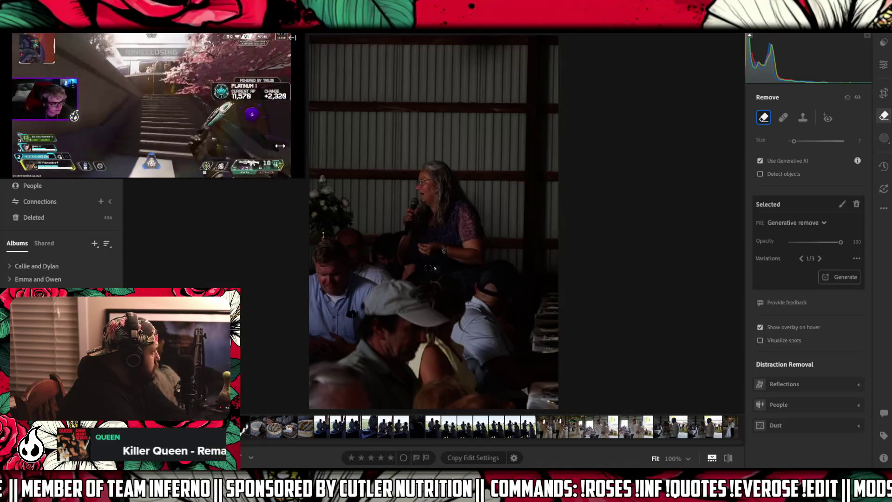
mouse_move(279, 112)
left_mouse_down()
mouse_move(369, 111)
mouse_move(298, 111)
left_mouse_up()
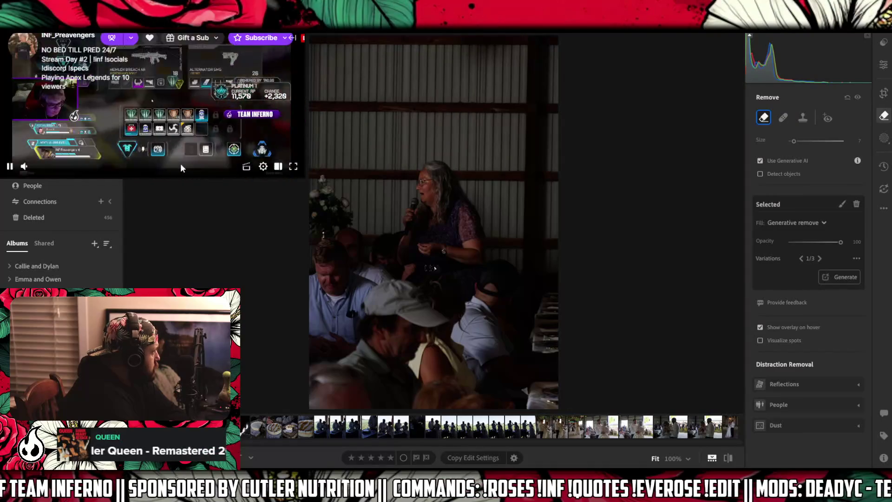
left_click_drag(304, 178, 303, 131)
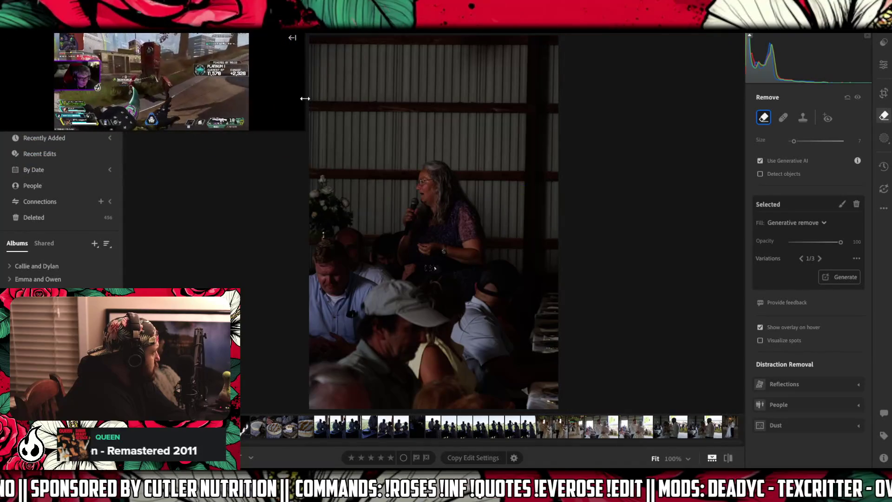
mouse_move(268, 99)
left_mouse_down()
mouse_move(379, 105)
mouse_move(697, 70)
mouse_move(646, 145)
mouse_move(305, 145)
left_mouse_up()
left_click_drag(155, 132, 151, 196)
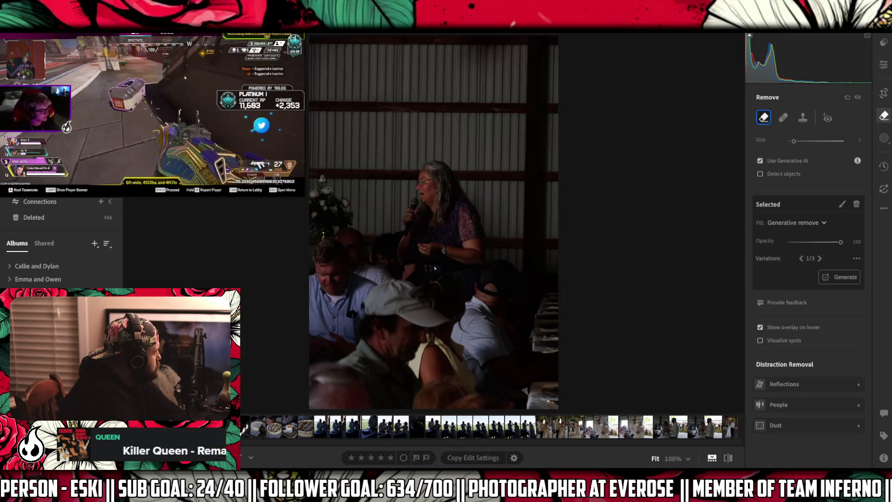
- Return to the Lightroom window showing the barn-wall photo with its variation 1 of 3 fill
mouse_move(153, 111)
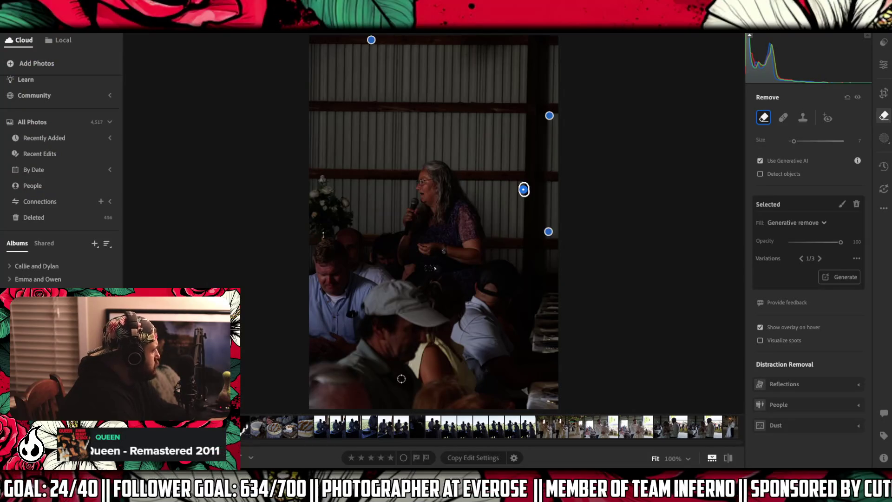
- Advance two photos to the woman at the microphone, brush her left-side areas, and run Generative Remove
key("Right")
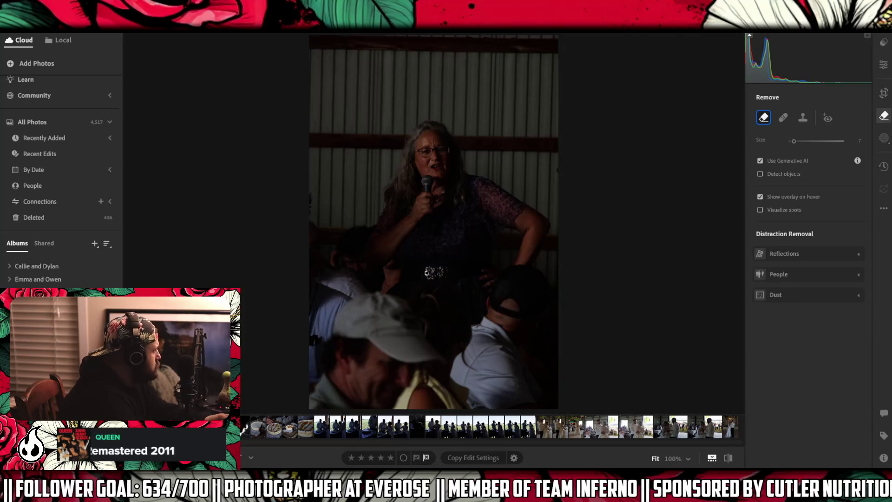
key("Right")
key("Right")
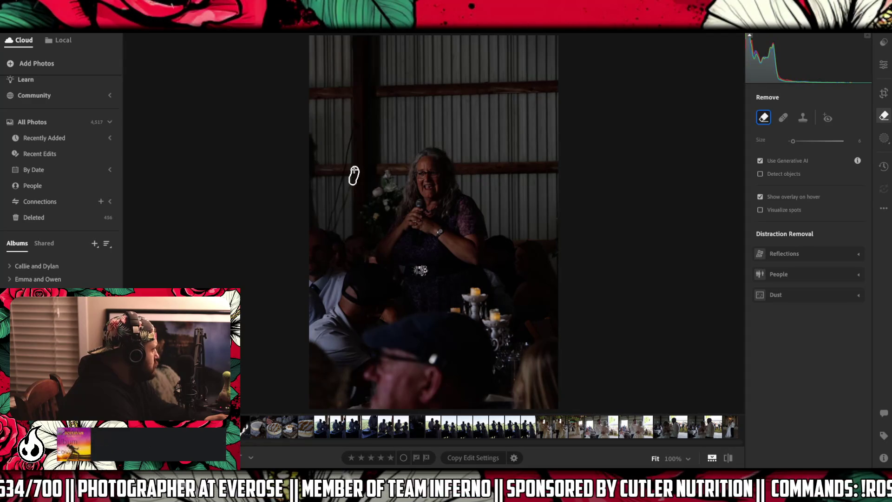
left_click_drag(342, 189, 342, 188)
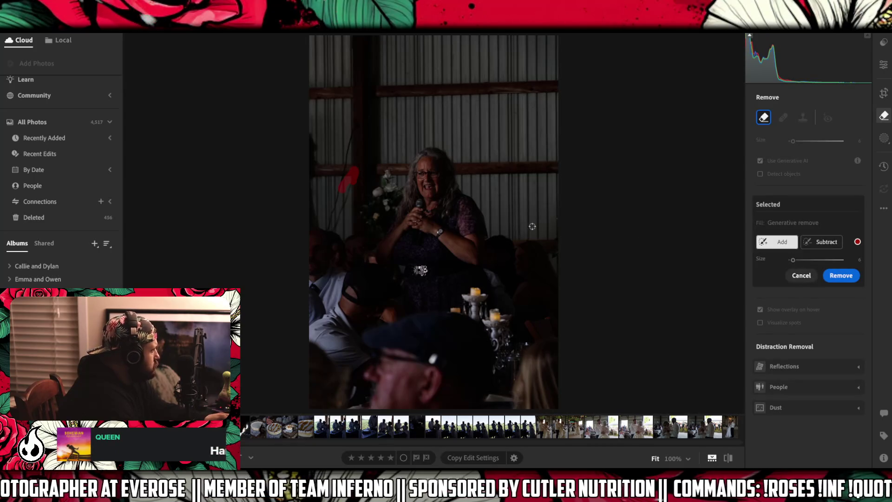
left_click_drag(355, 130, 344, 161)
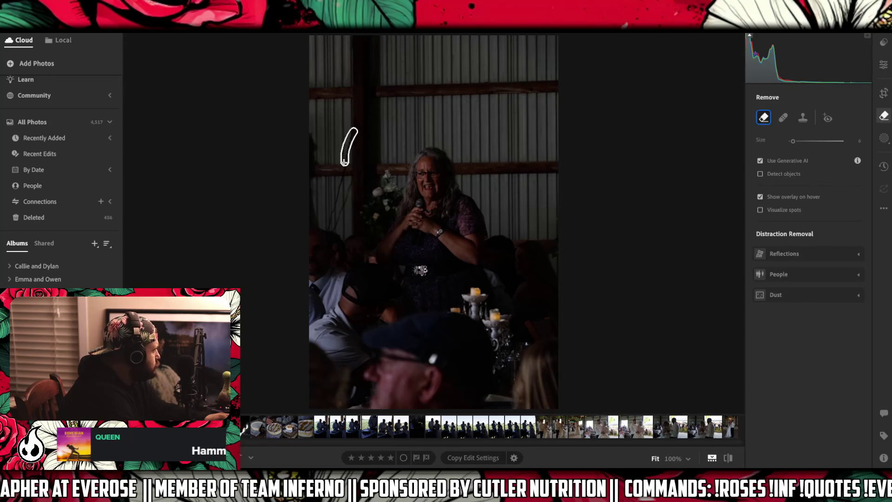
left_click_drag(333, 200, 335, 221)
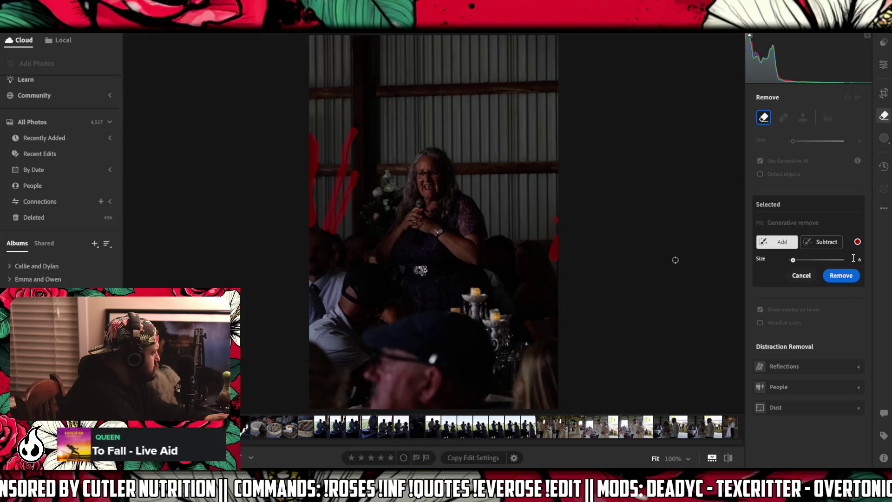
left_click(845, 276)
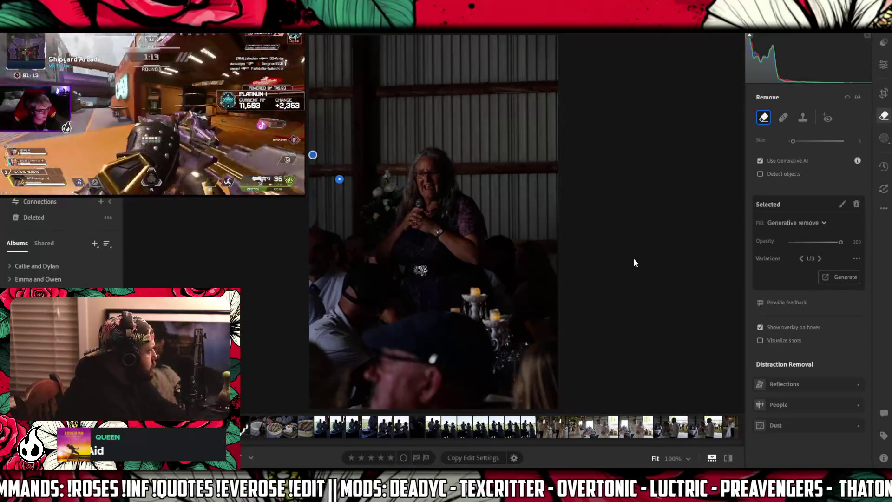
- Straighten the microphone photo in the Crop panel to about +0.95 degrees
left_click(884, 93)
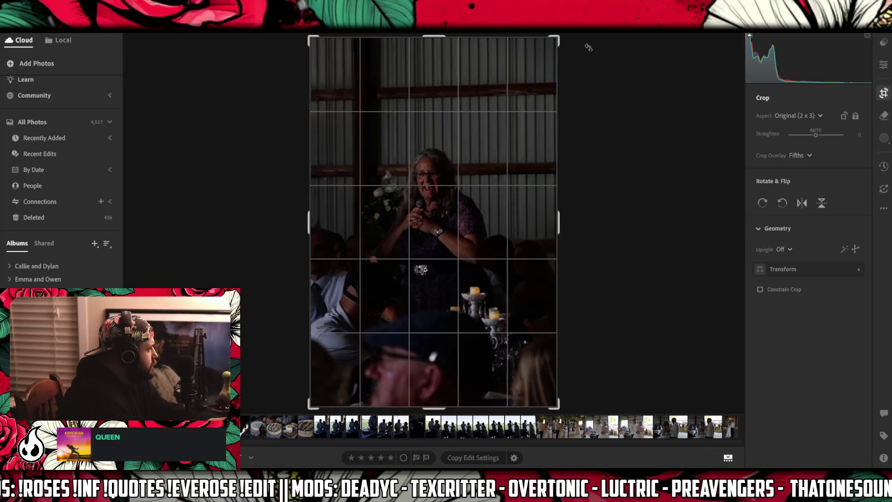
left_click_drag(563, 38, 588, 81)
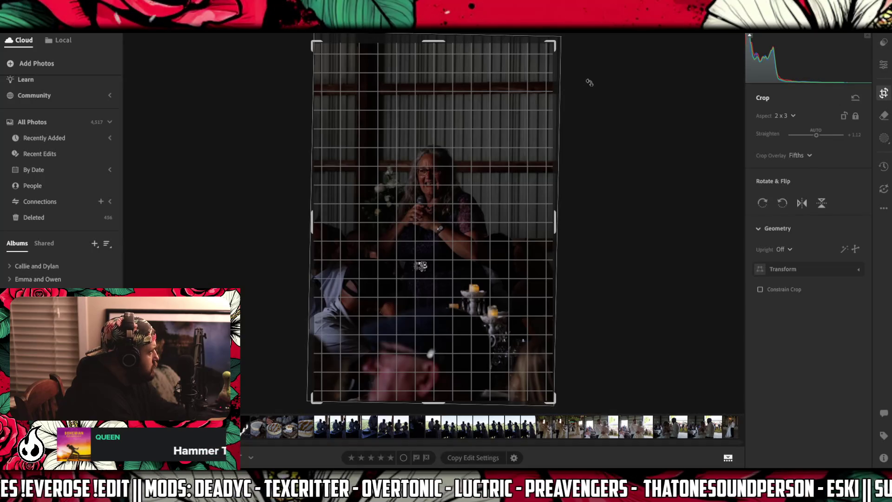
left_click_drag(588, 83, 587, 83)
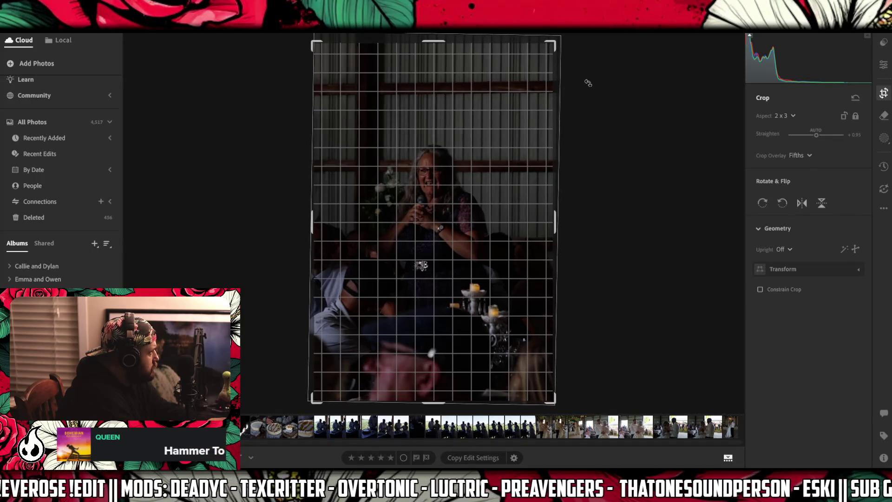
- Set Geometry Upright to Auto and nudge the photo slightly within the crop frame
left_click(787, 250)
left_click(799, 297)
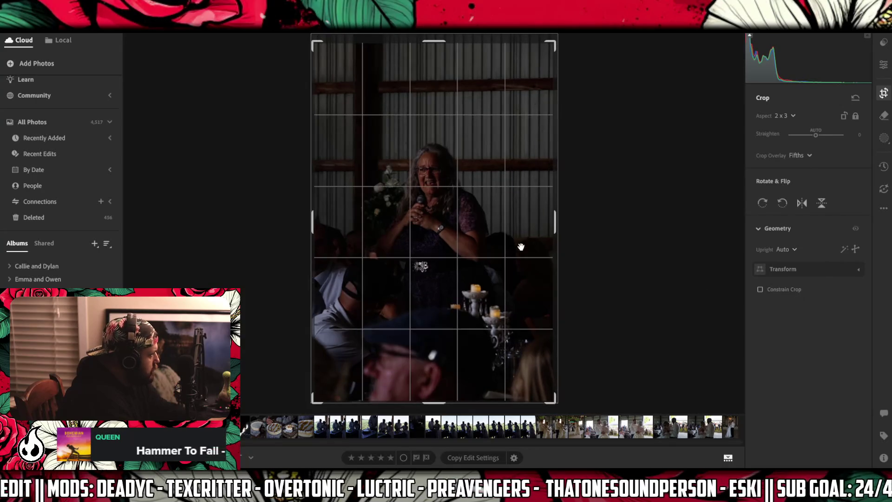
left_click_drag(487, 234, 488, 236)
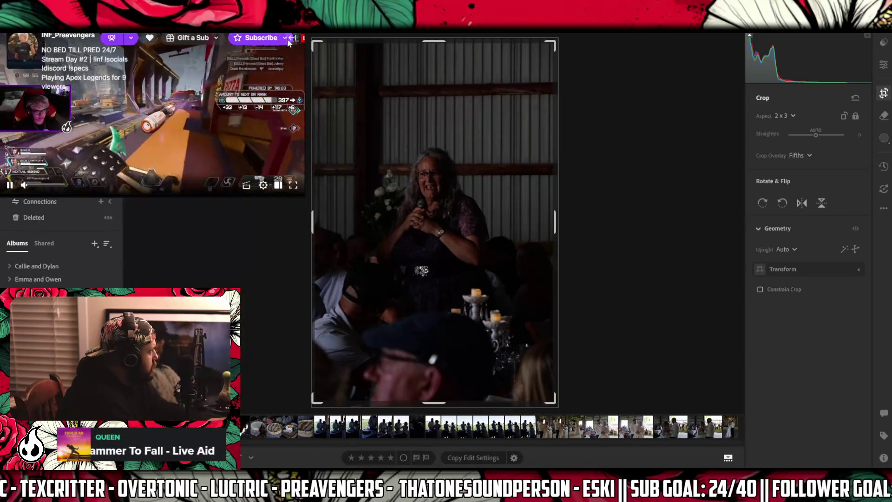
left_click(292, 38)
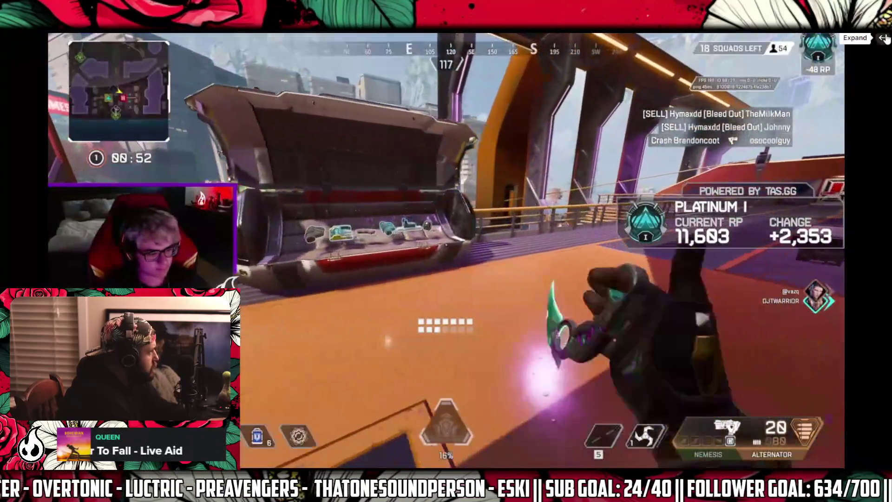
- Open the stream chat and post 'gotta cater to scrubby player like pre'
left_click(884, 38)
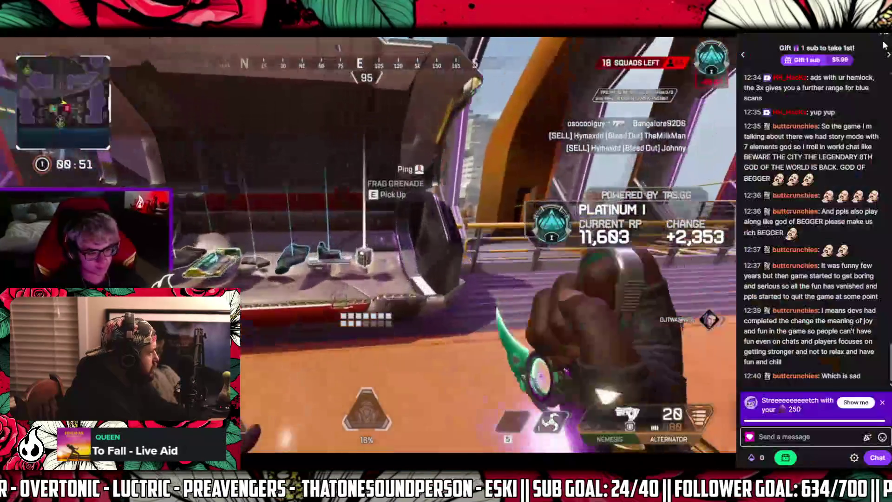
left_click(803, 437)
type("gott")
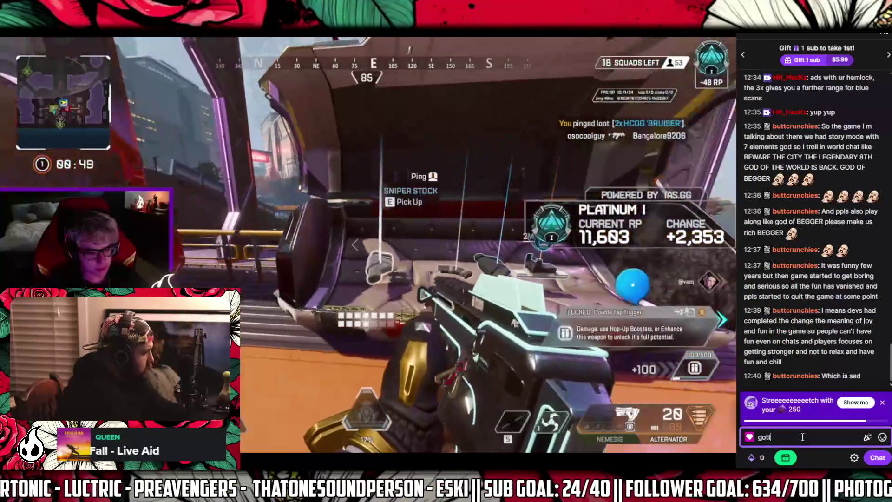
type("a cater to sc")
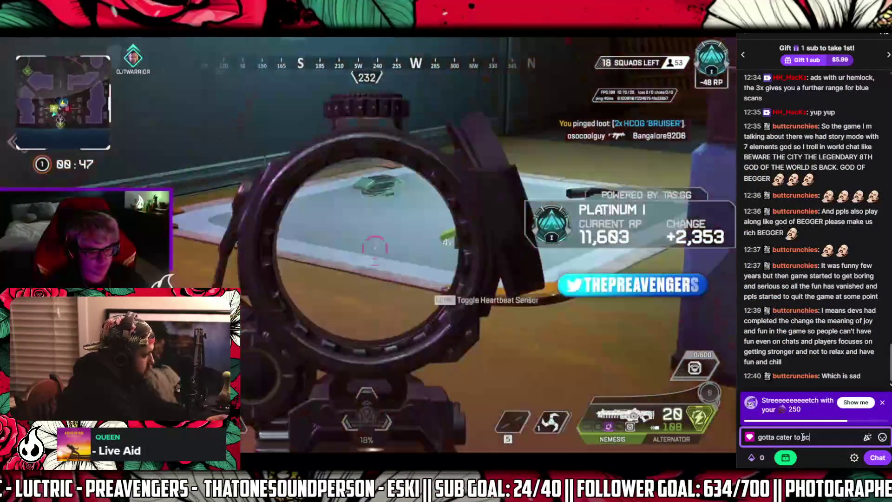
type("rubby playe")
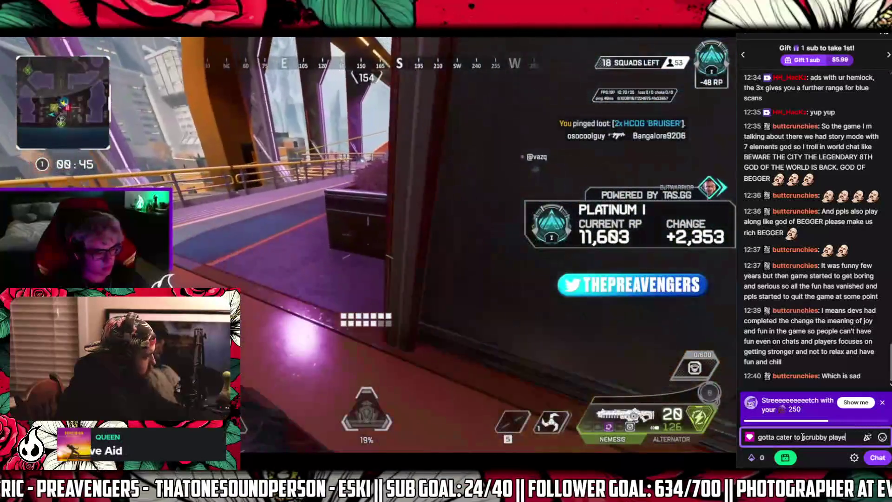
type("r like pre")
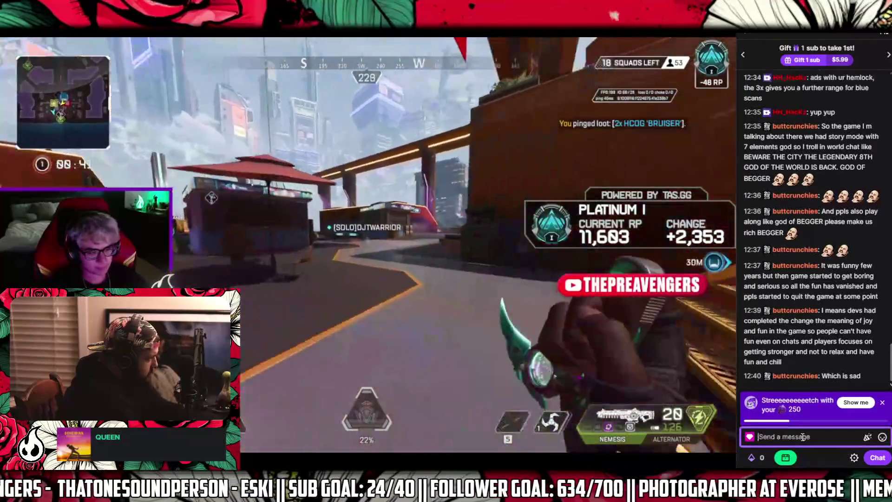
key("Return")
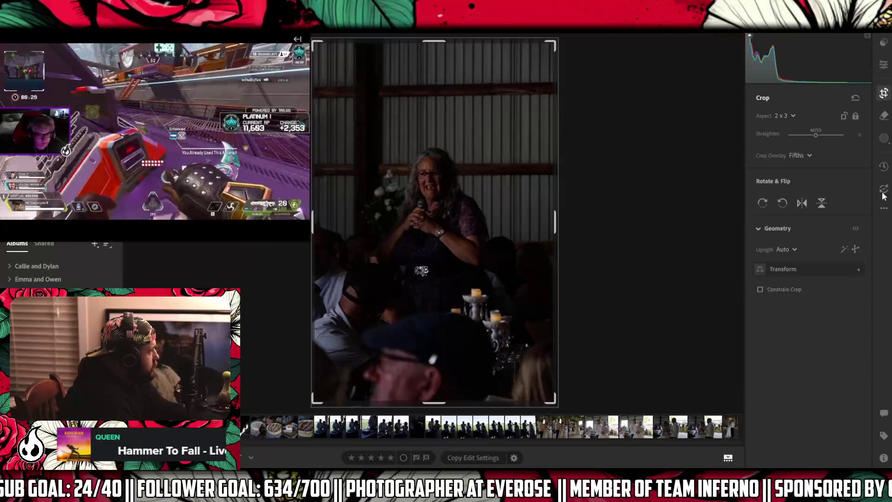
- Take Lightroom out of full screen and widen its window to the left
mouse_move(511, 35)
left_mouse_down()
mouse_move(392, 35)
mouse_move(667, 36)
left_mouse_up()
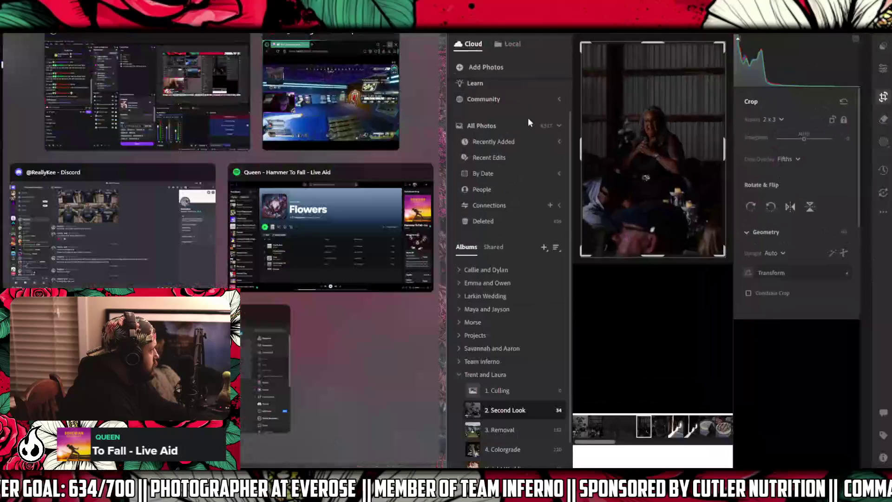
left_click(442, 170)
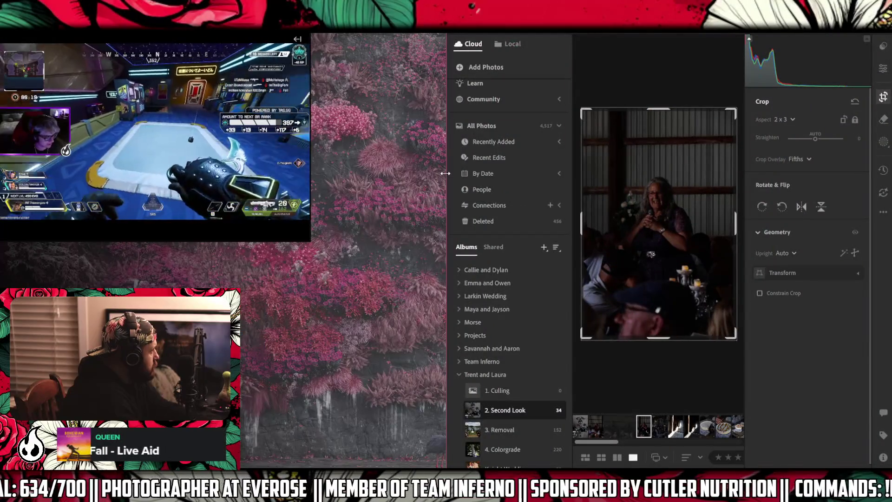
left_click_drag(445, 173, 309, 199)
mouse_move(570, 493)
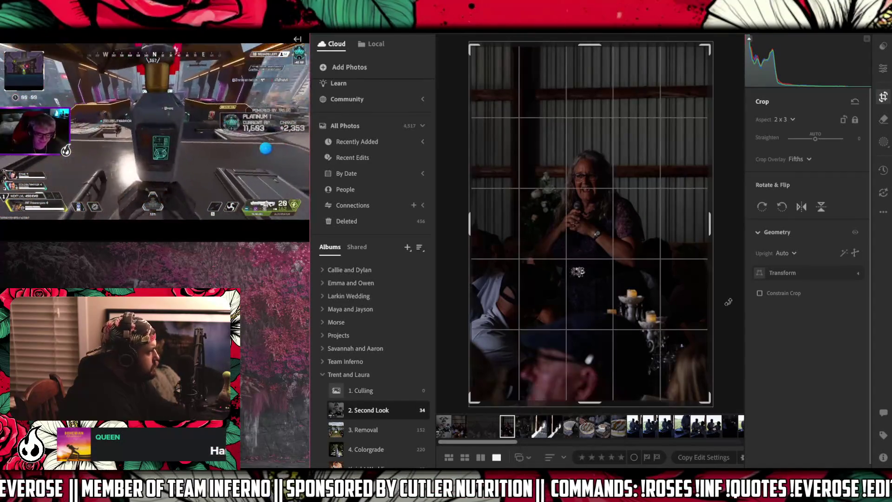
- Rotate the reception photo slightly, then drag three selected photos into the 4. Colorgrade album
left_click(522, 428)
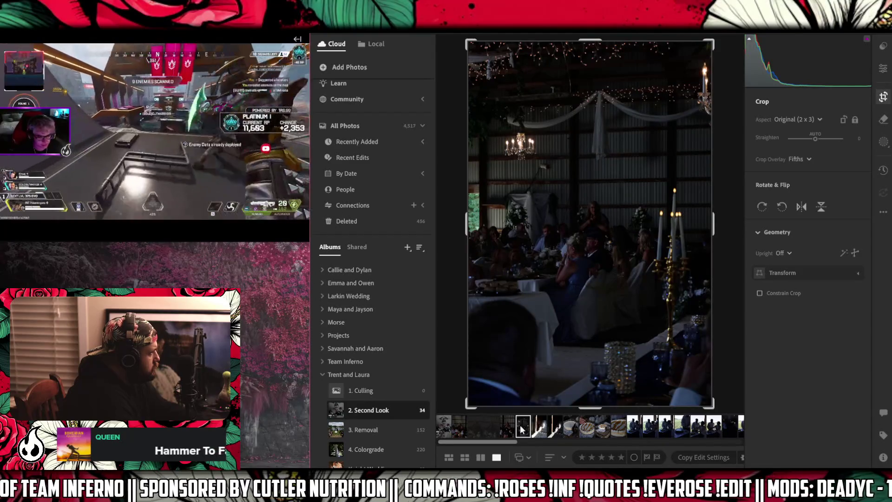
left_click_drag(721, 176, 722, 174)
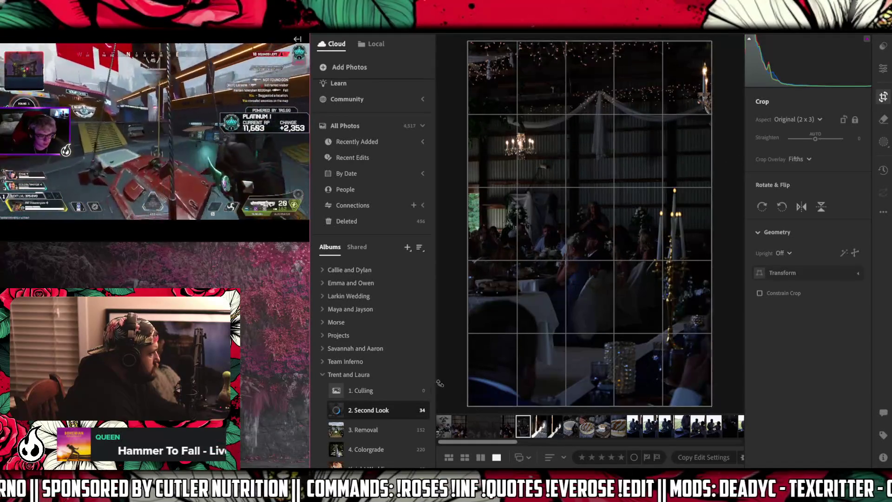
left_click(459, 426, "ctrl")
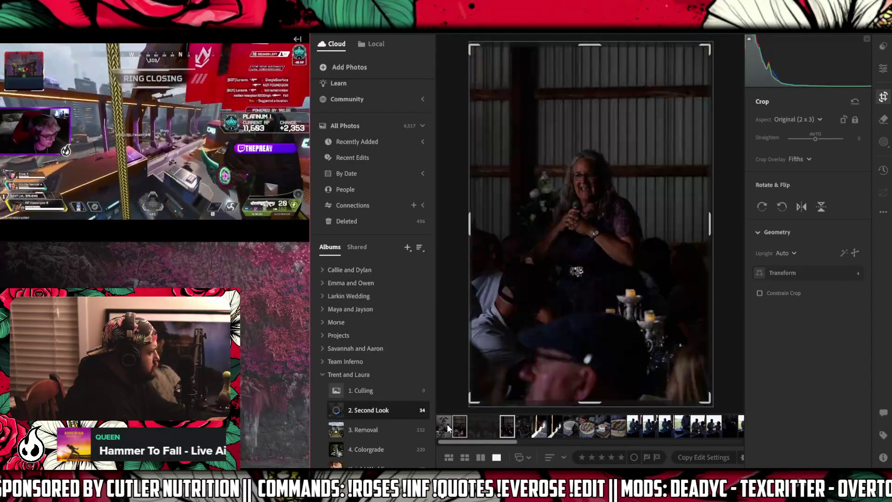
left_click_drag(447, 424, 399, 444)
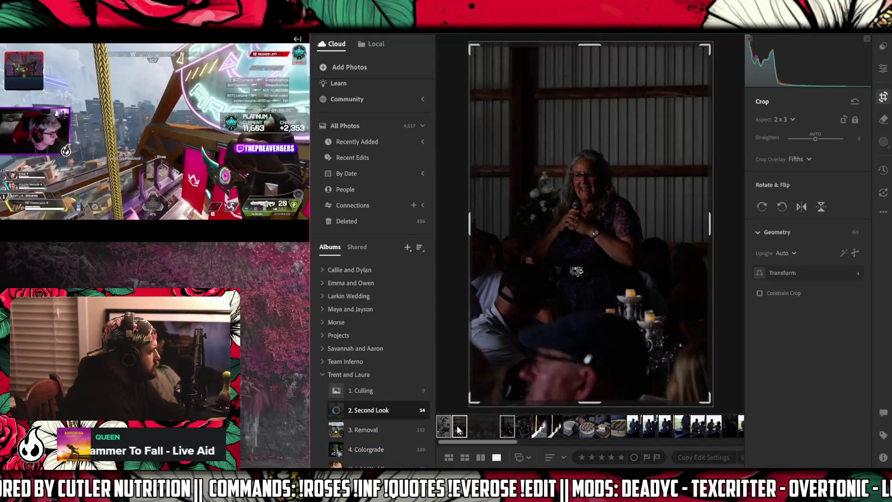
left_click(459, 430)
- Remove the three selected photos from Second Look, then straighten and shift the reception-hall photo slightly
right_click(459, 430)
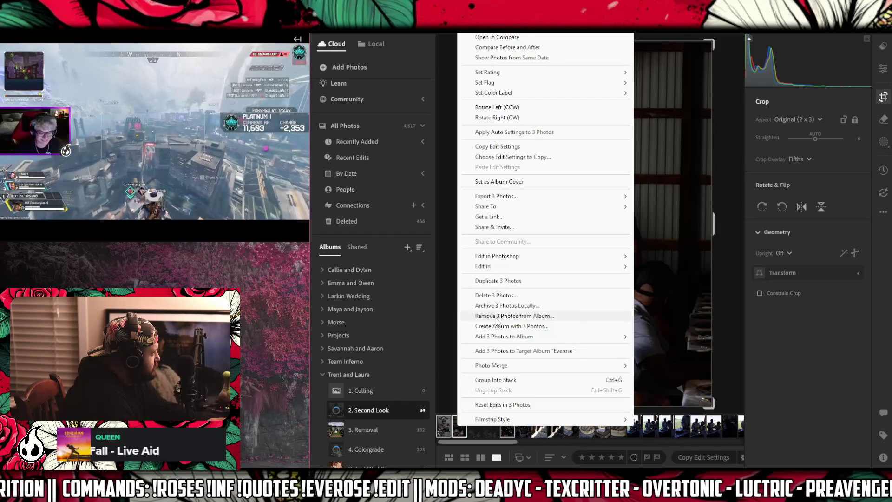
left_click(497, 317)
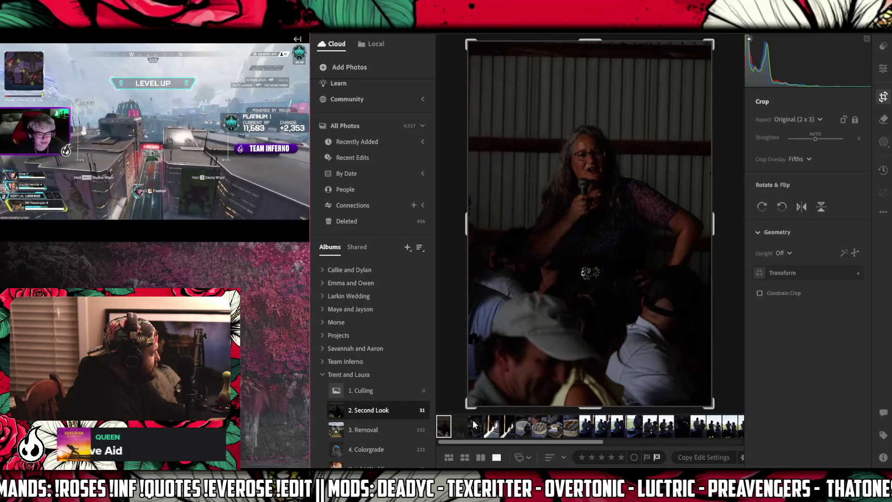
left_click(473, 421)
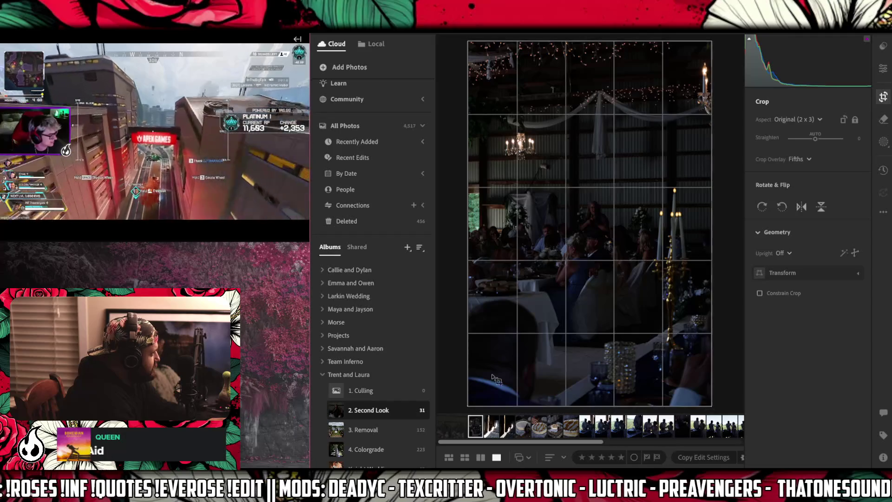
left_click_drag(706, 169, 723, 169)
left_click_drag(542, 237, 471, 236)
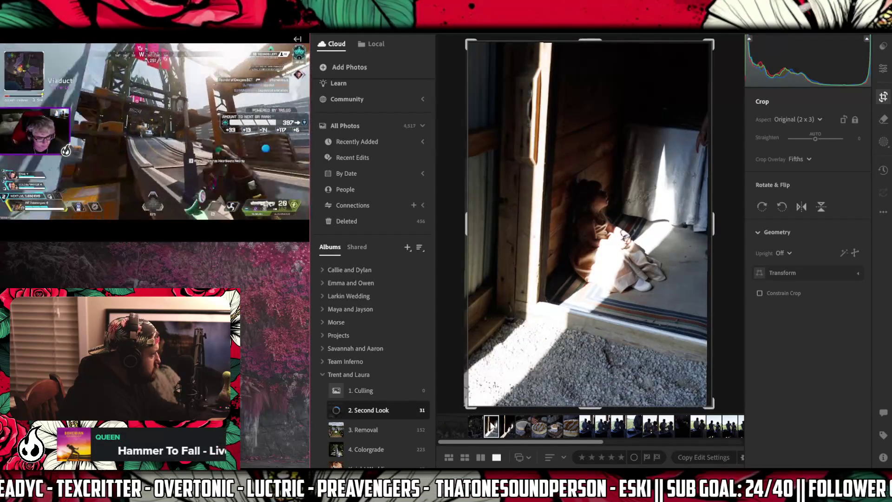
- Delete the two doorway photos, leaving 29 in Second Look
left_click(510, 425)
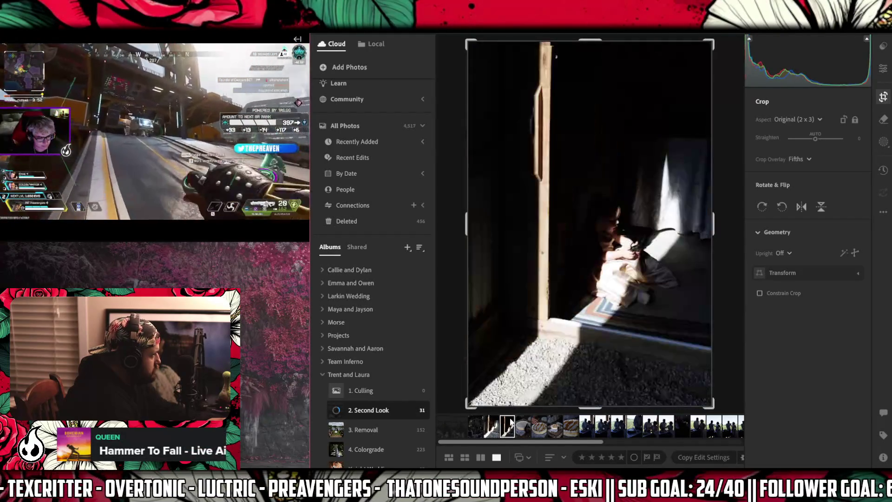
right_click(494, 424)
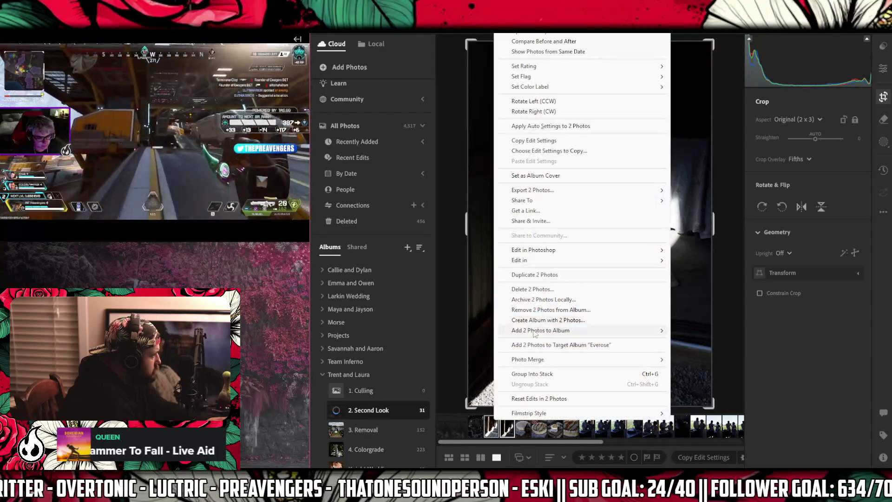
left_click(558, 288)
left_click(641, 312)
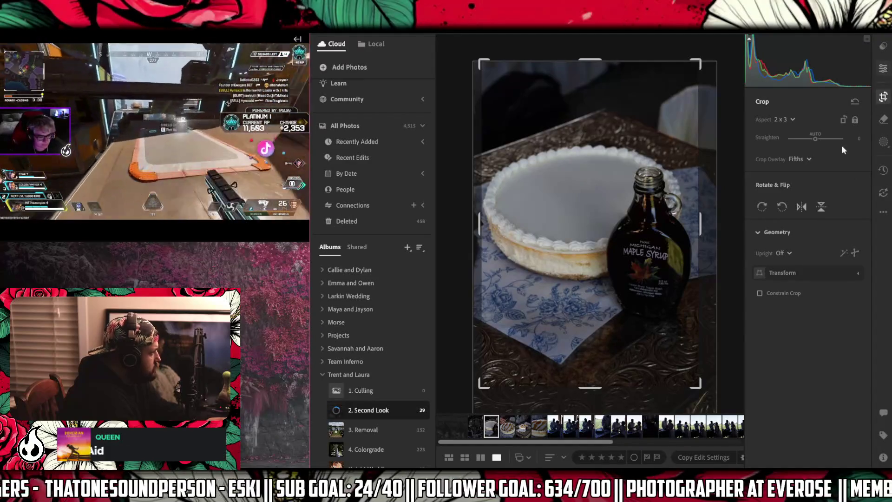
- Move the dark reception-hall photo to 3. Removal, drop it from Second Look, and open the caramel cake photo
left_click(884, 70)
left_click(478, 425)
mouse_move(478, 426)
left_mouse_down()
mouse_move(368, 428)
mouse_move(389, 430)
left_mouse_up()
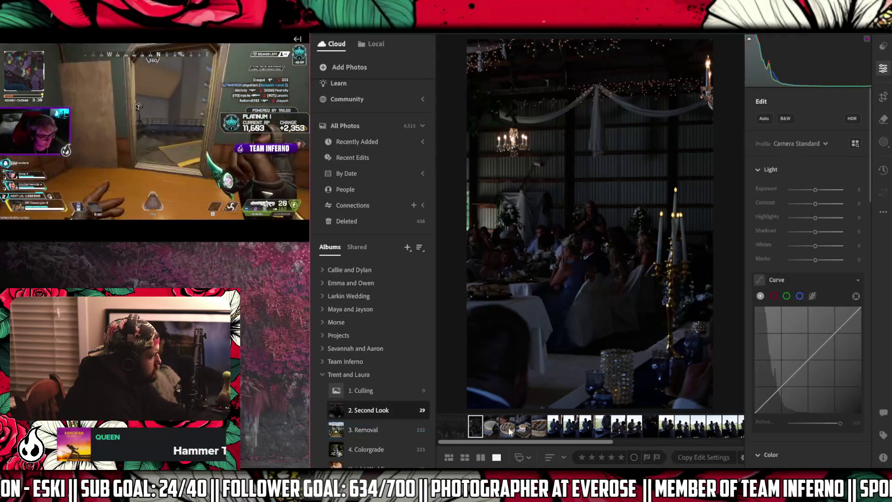
mouse_move(476, 428)
left_mouse_down()
mouse_move(404, 434)
mouse_move(475, 425)
left_mouse_up()
right_click(477, 422)
left_click(518, 311)
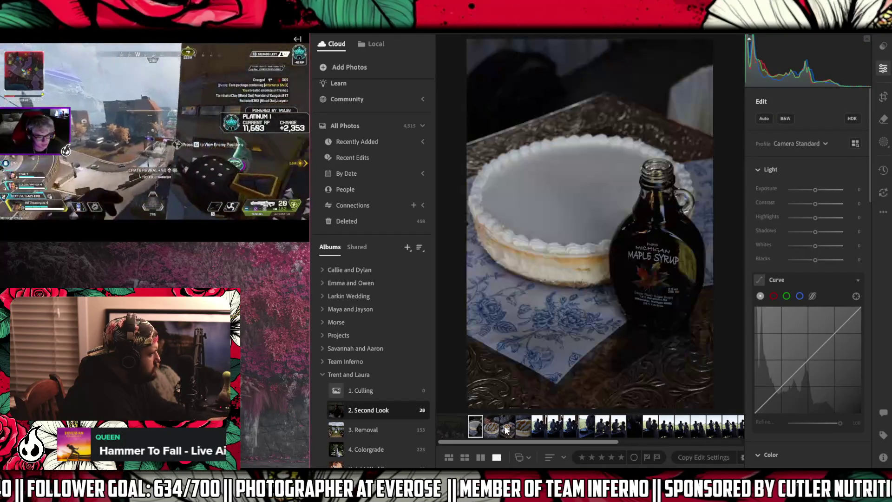
left_click(493, 427)
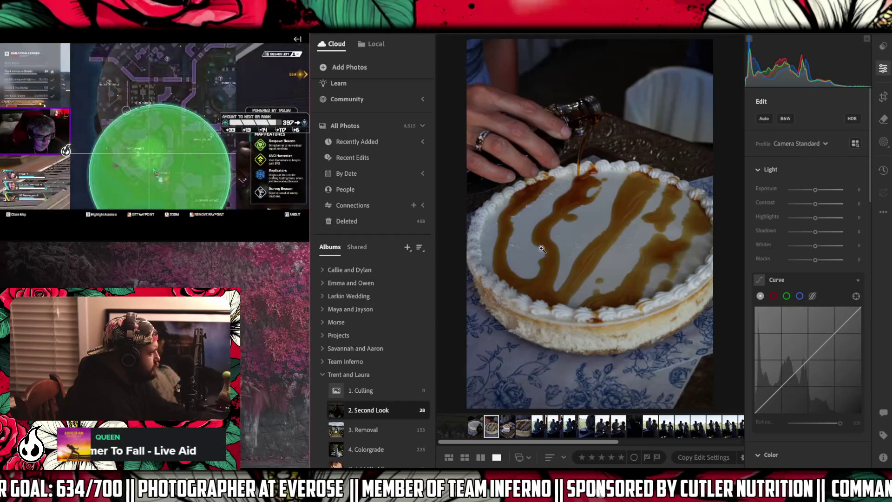
- Brush about a dozen small spots across the cake's caramel-drizzled top and run Generative Remove
left_click(883, 119)
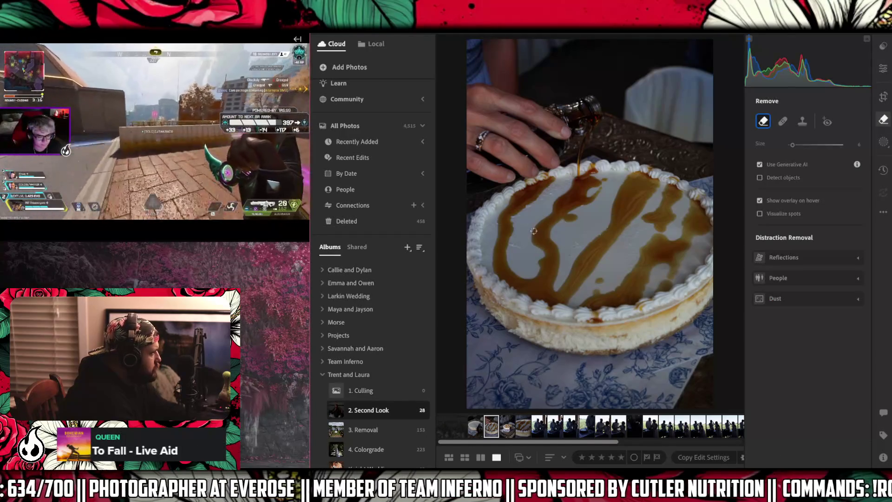
left_click(528, 229)
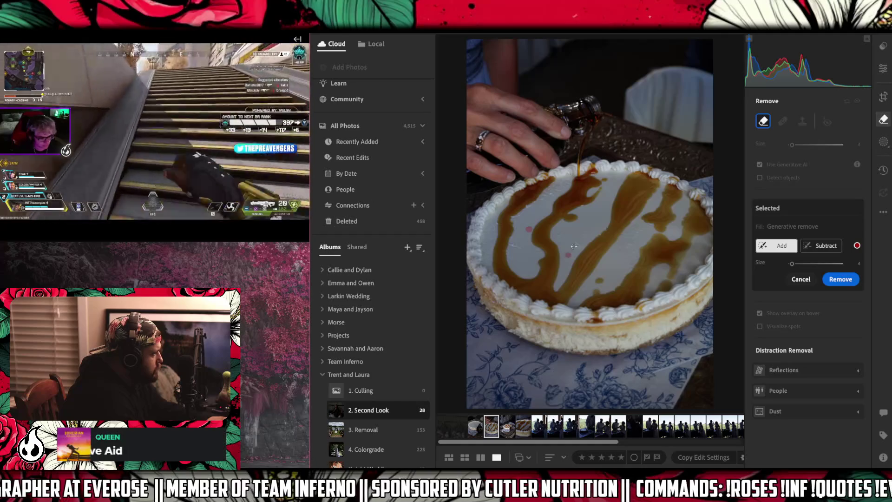
left_click_drag(579, 245, 571, 239)
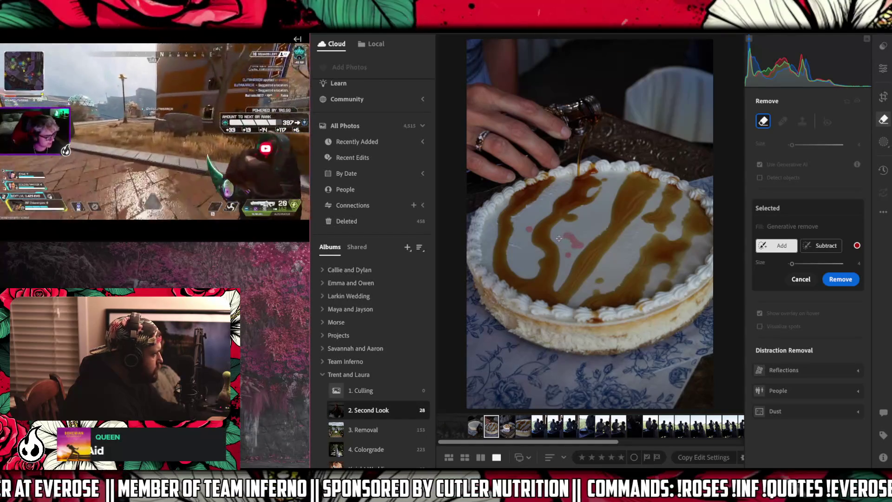
left_click(558, 235)
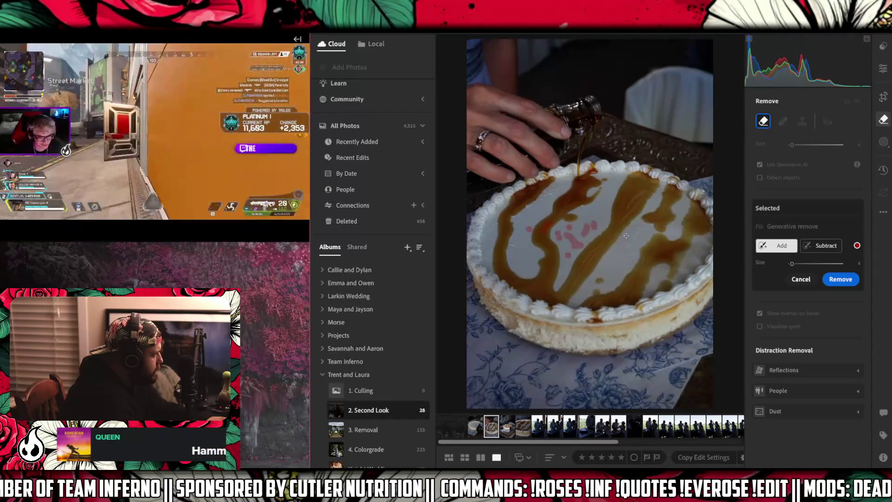
left_click_drag(540, 253, 509, 244)
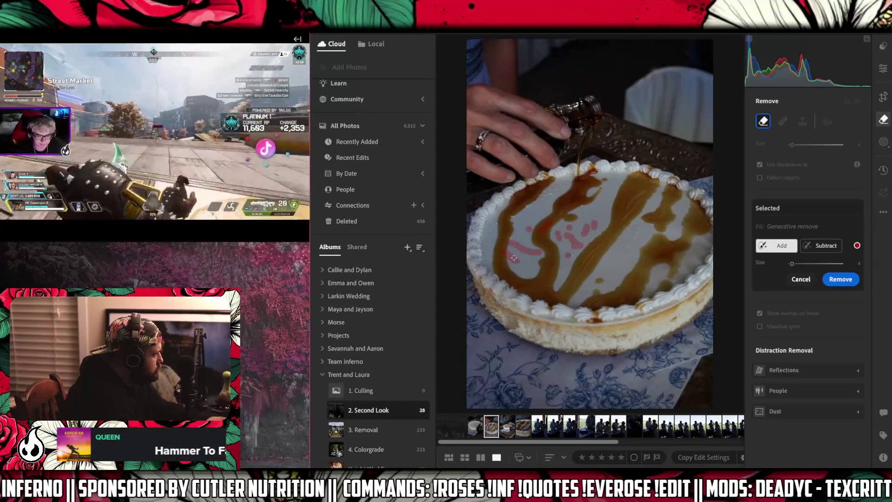
left_click_drag(492, 221, 486, 253)
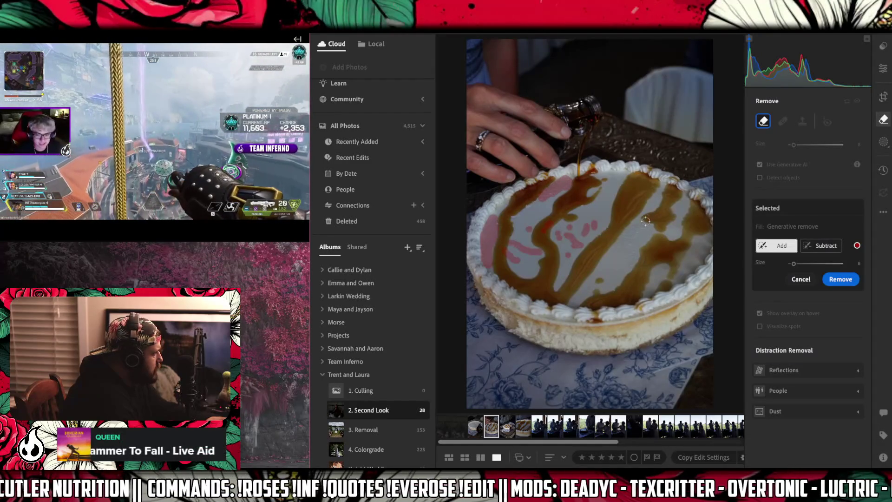
left_click_drag(643, 227, 625, 234)
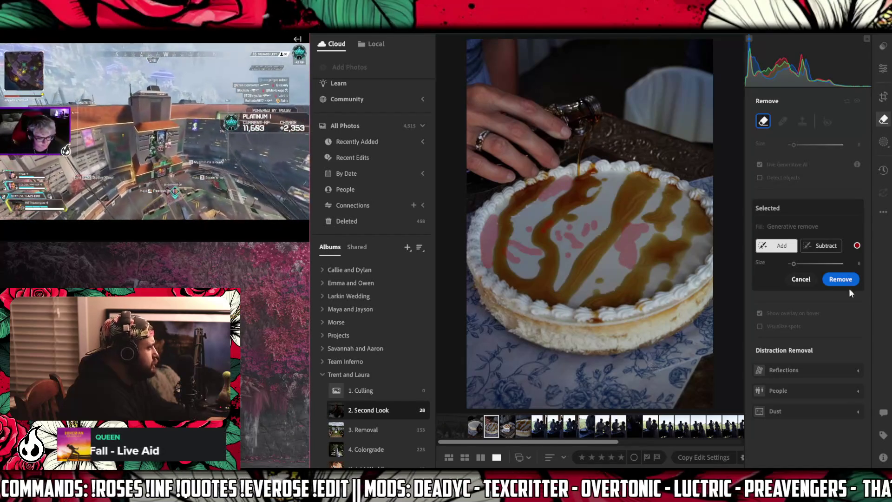
left_click(836, 280)
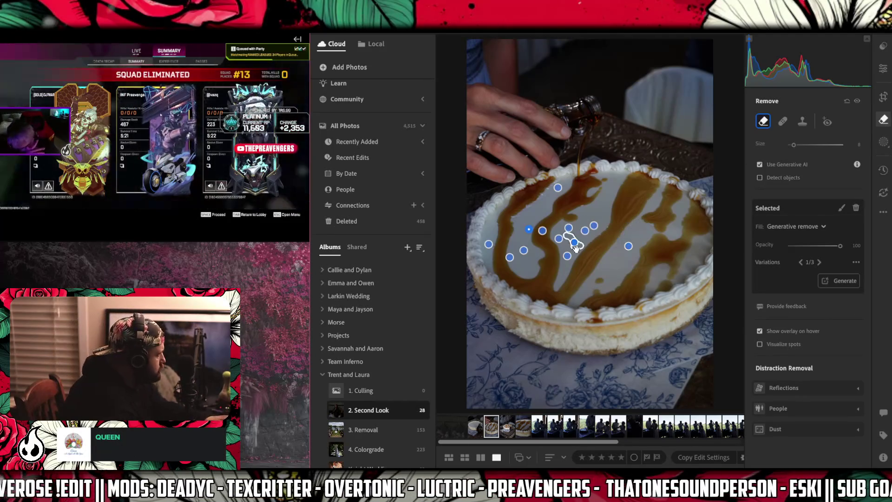
- Shrink the Remove brush to size 4
key("bracketleft")
- Mark three tiny leftover spots on the cake top and run Generative Remove on them
left_click_drag(558, 247, 573, 242)
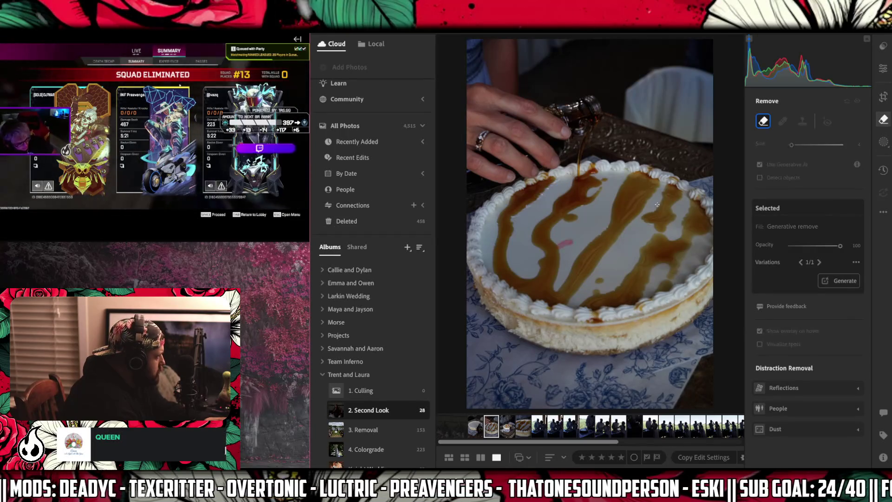
left_click_drag(659, 198, 638, 219)
left_click_drag(611, 283, 599, 279)
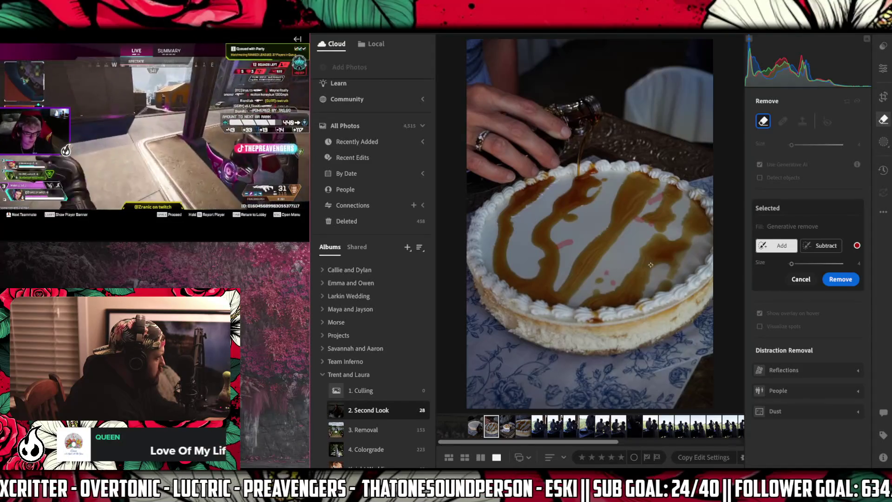
left_click(843, 280)
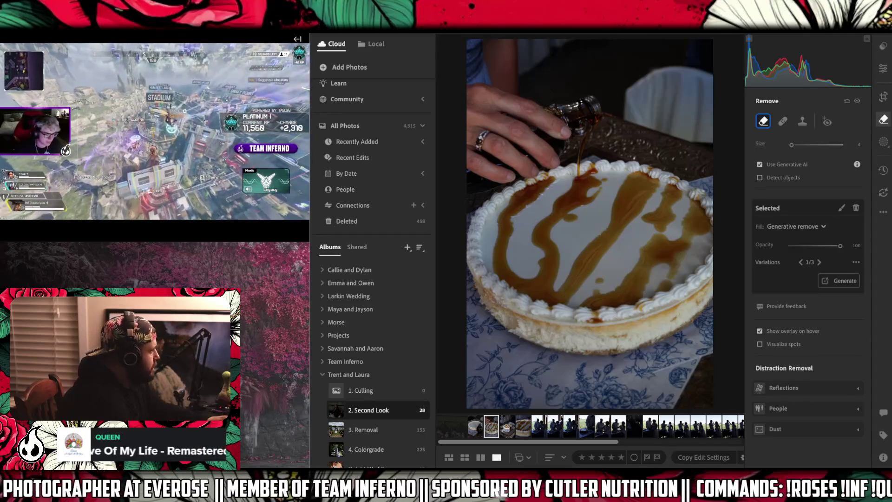
- Crop the caramel cake photo to 2 x 3 and shift the photo slightly down within the crop
left_click(884, 96)
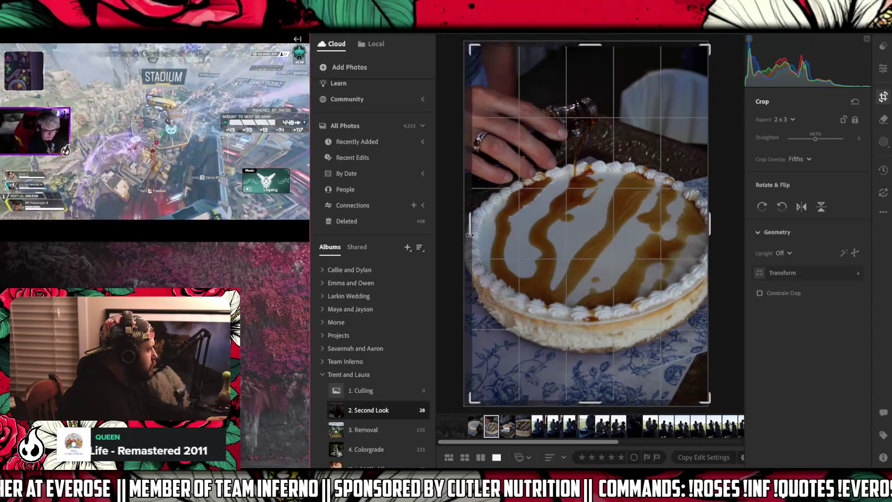
left_click(469, 235)
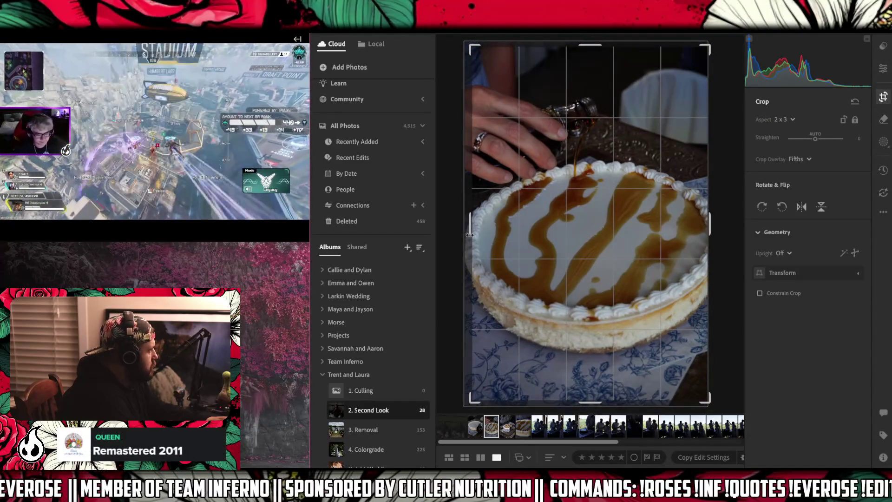
mouse_move(578, 245)
left_mouse_down()
mouse_move(577, 253)
mouse_move(582, 239)
left_mouse_up()
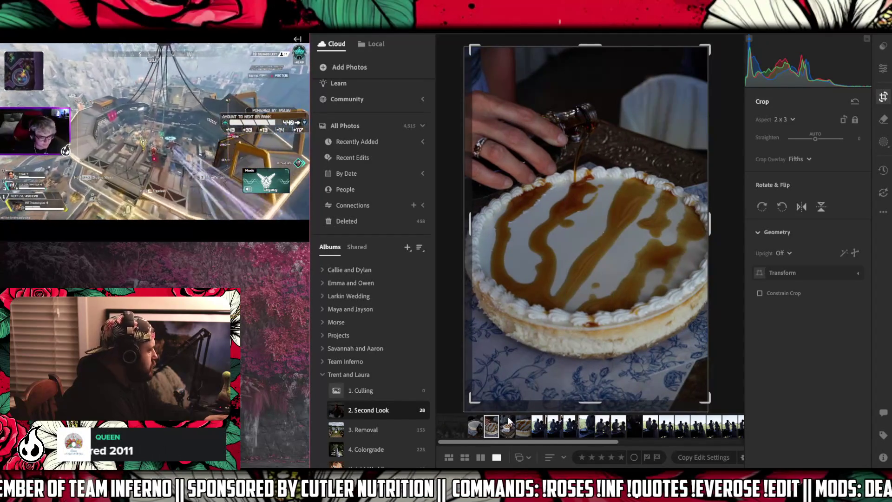
- Open the next cake photo and zoom in to inspect its caramel top and edge for spots
left_click(509, 422)
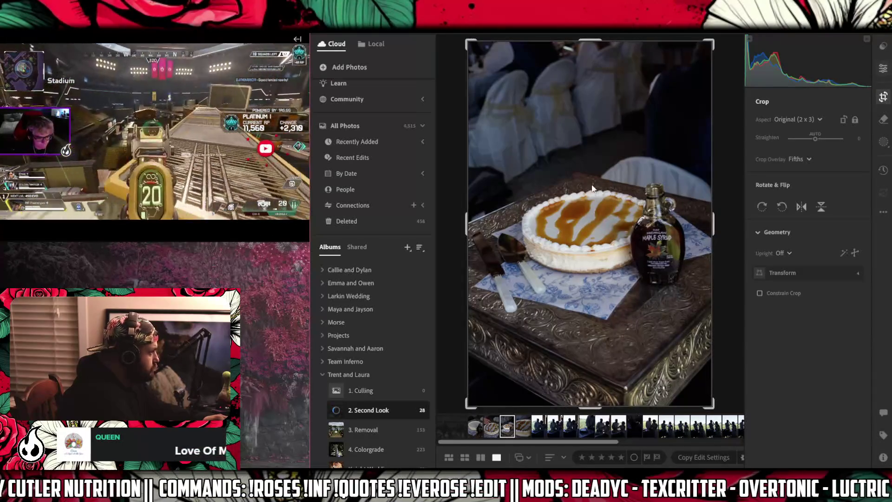
key("e")
left_click(568, 230)
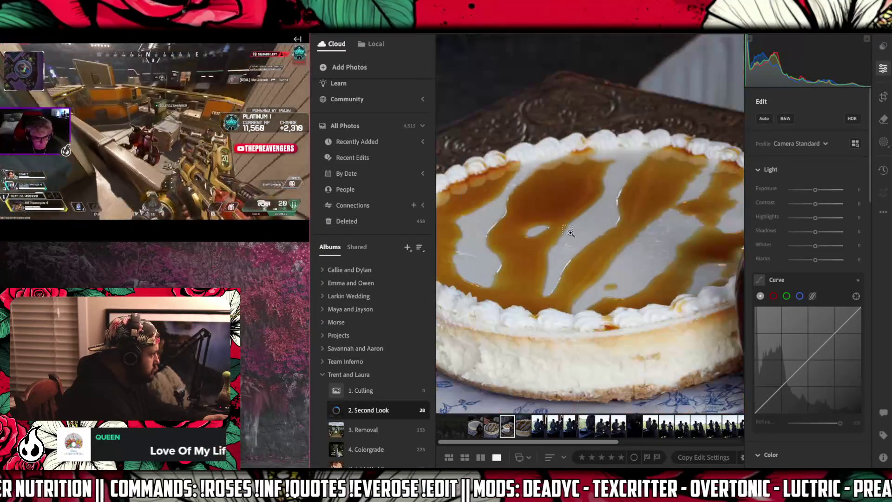
left_click(568, 230)
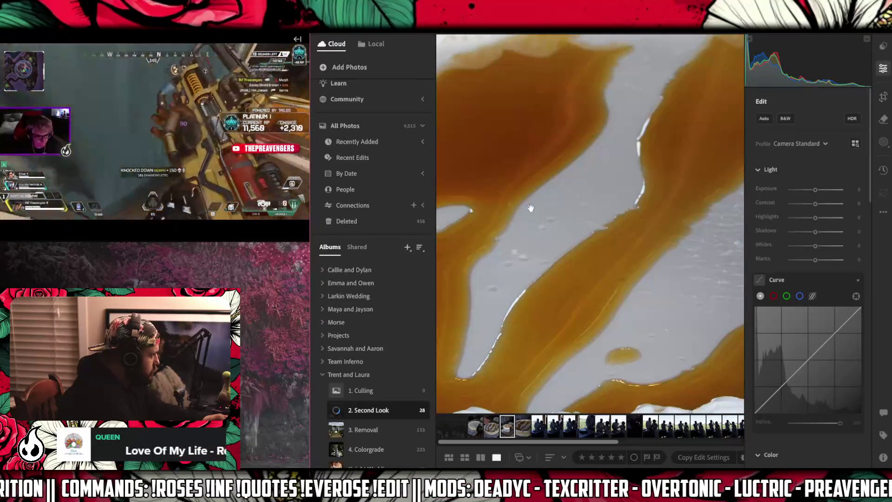
left_click(529, 210)
left_click(604, 224)
left_click(885, 119)
- Paint over the spots across the caramel cake top, including its left edge, and run Generative Remove
mouse_move(490, 255)
left_mouse_down()
mouse_move(483, 218)
mouse_move(488, 249)
mouse_move(492, 223)
left_mouse_up()
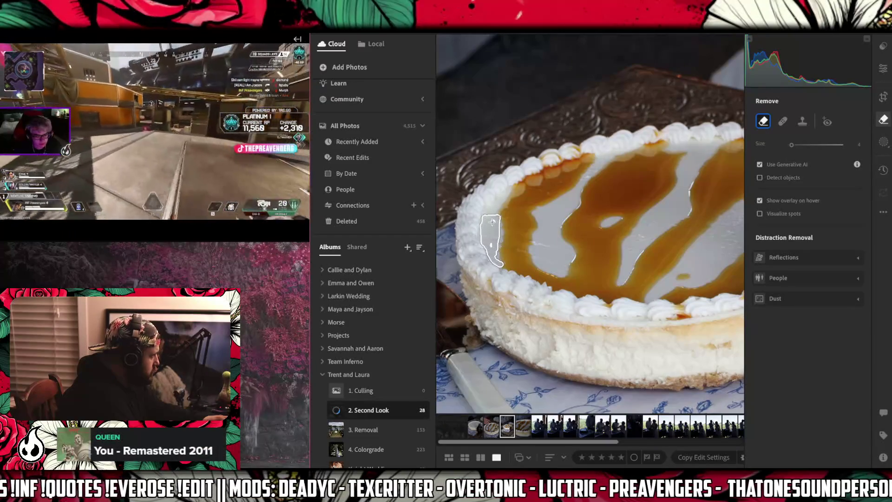
left_click_drag(521, 250, 579, 242)
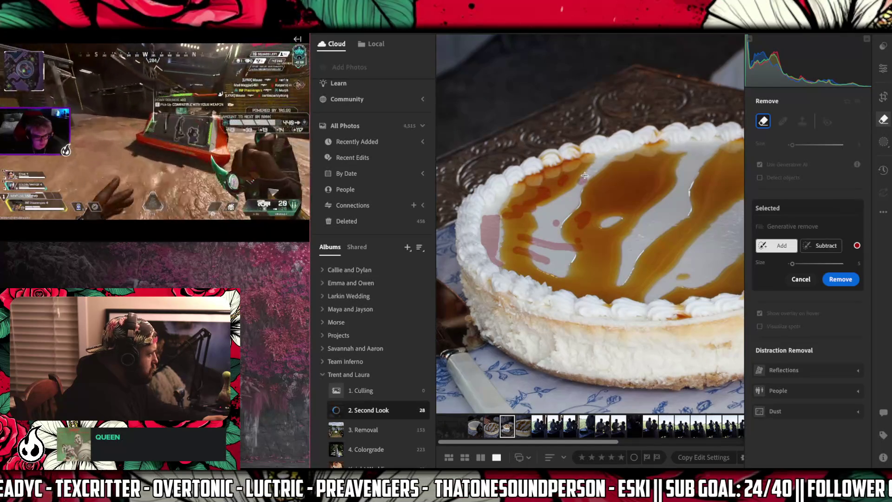
left_click_drag(583, 177, 594, 171)
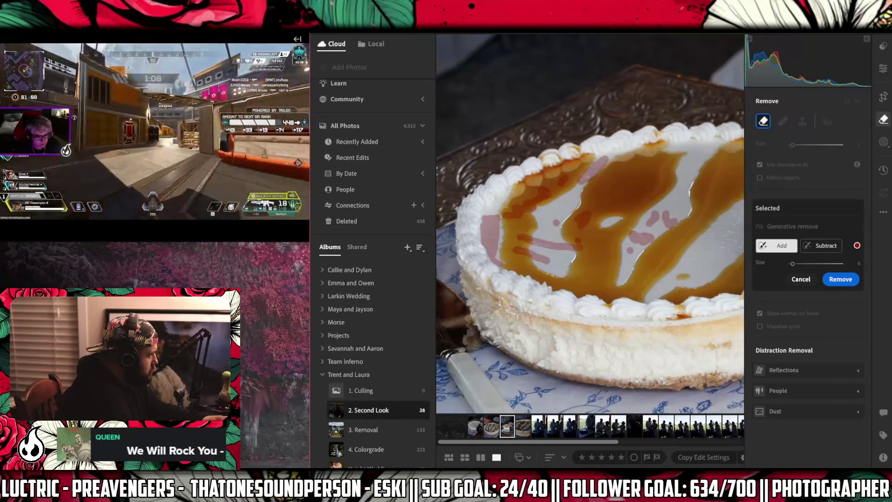
mouse_move(731, 251)
left_mouse_down()
mouse_move(734, 243)
mouse_move(707, 239)
mouse_move(730, 238)
left_mouse_up()
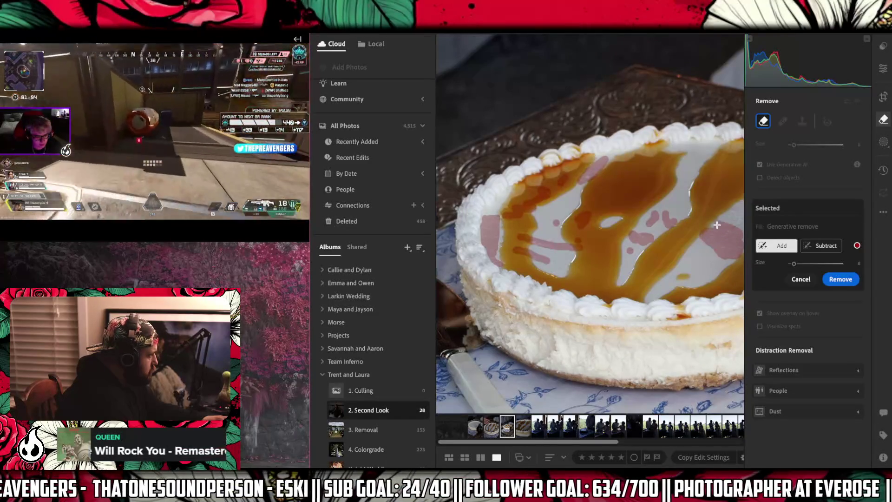
left_click_drag(733, 217, 596, 249)
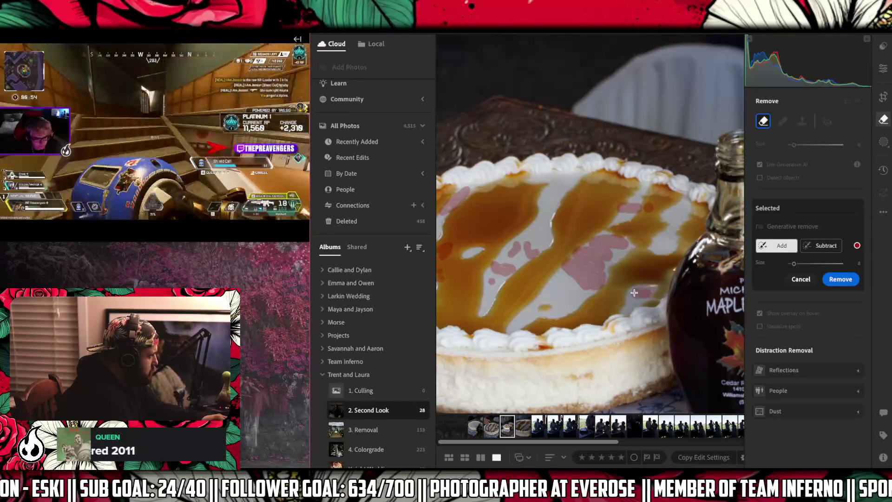
left_click_drag(556, 244, 702, 207)
mouse_move(623, 222)
left_mouse_down()
mouse_move(651, 218)
mouse_move(665, 191)
mouse_move(637, 186)
left_mouse_up()
left_click(637, 186)
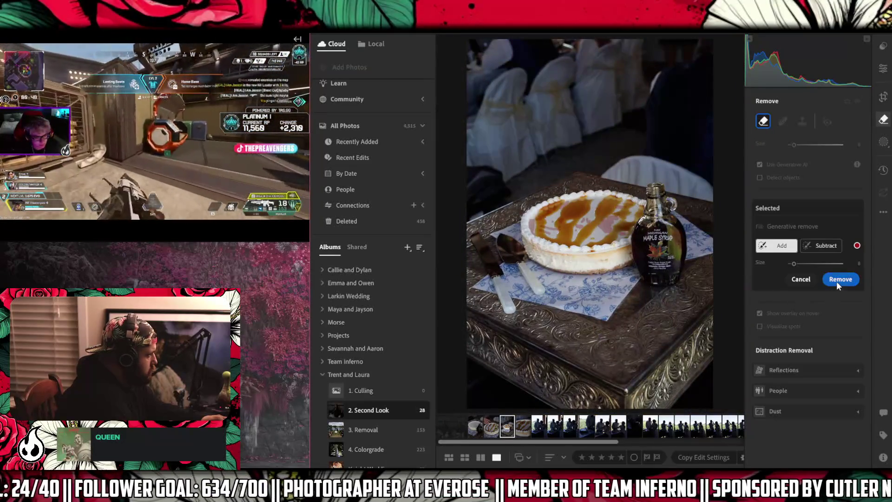
left_click(836, 279)
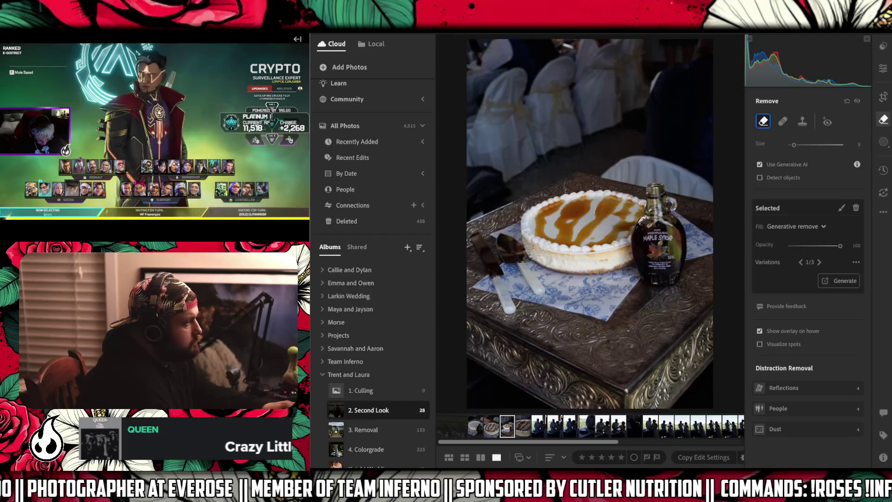
- Once the removal completes, open the close-up cake photo from the filmstrip
left_click(527, 426)
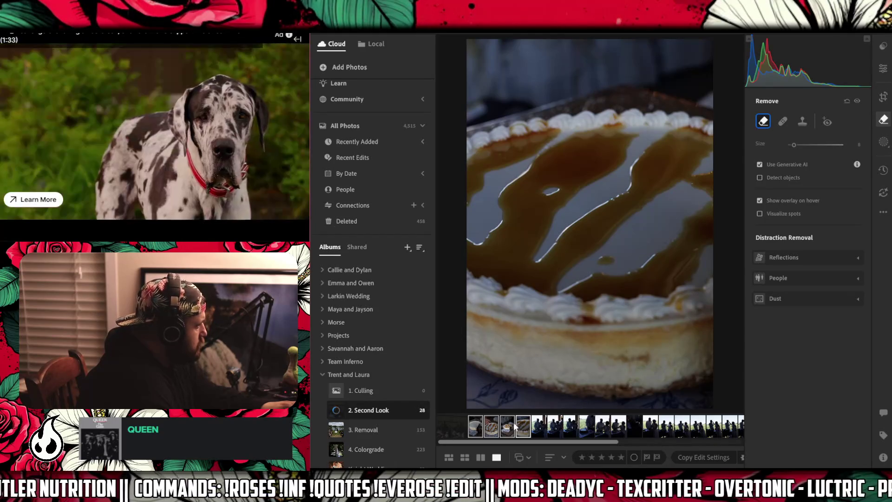
- Add the four selected cake close-ups to Colorgrade and remove them from the Second Look album
left_click_drag(523, 426, 397, 447)
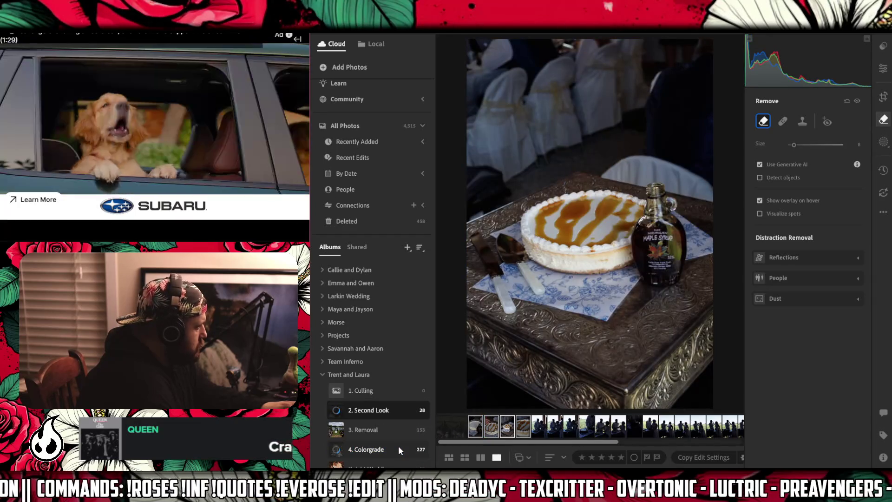
right_click(507, 426)
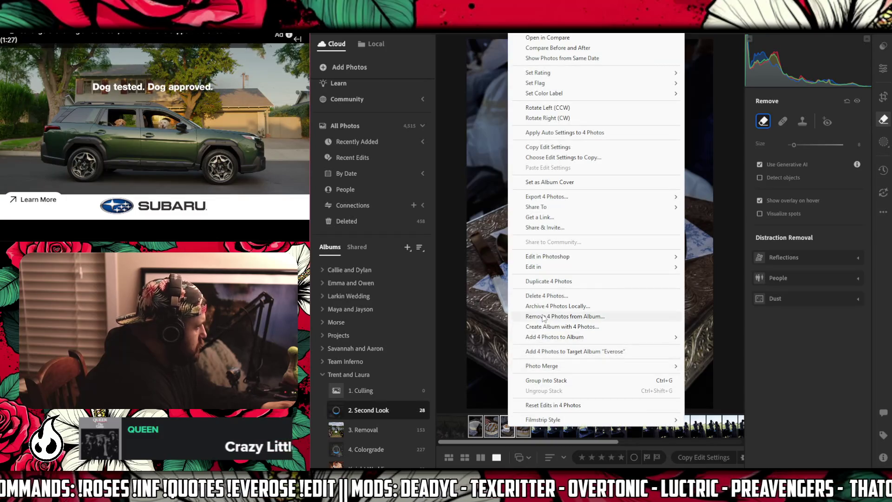
left_click(473, 434)
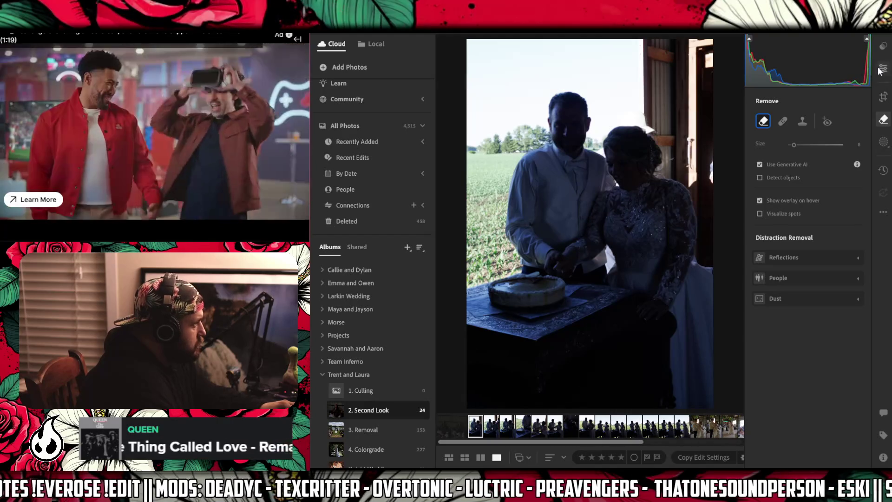
- Raise the cake-cutting photo's Shadows to +100 with Exposure left at 0, then copy its settings
key("e")
left_click(571, 123)
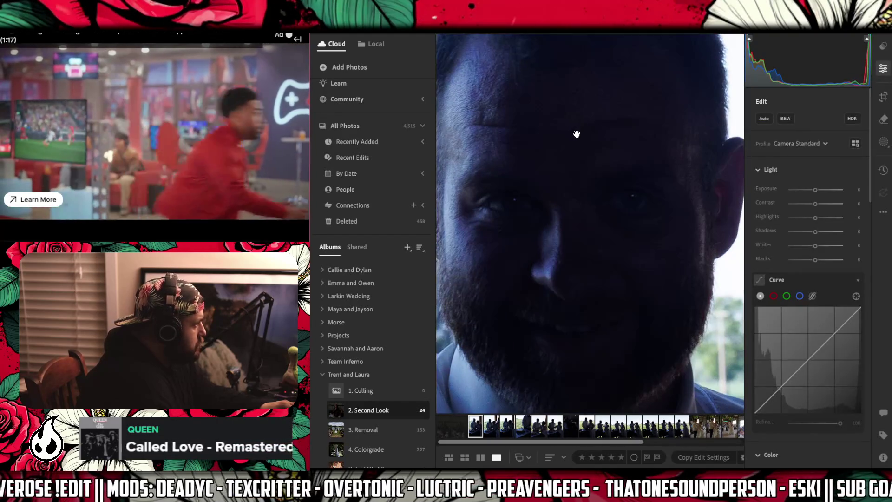
left_click(575, 133)
left_click_drag(816, 190, 823, 190)
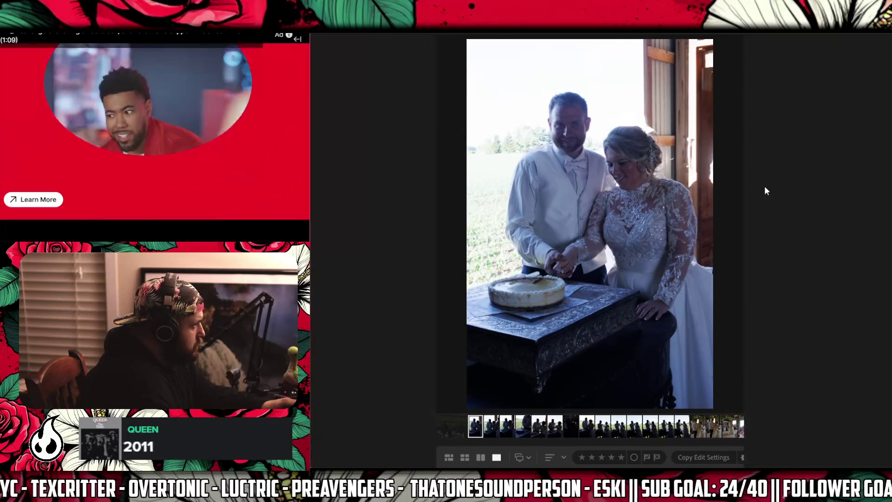
double_click(764, 187)
left_click_drag(813, 233, 849, 233)
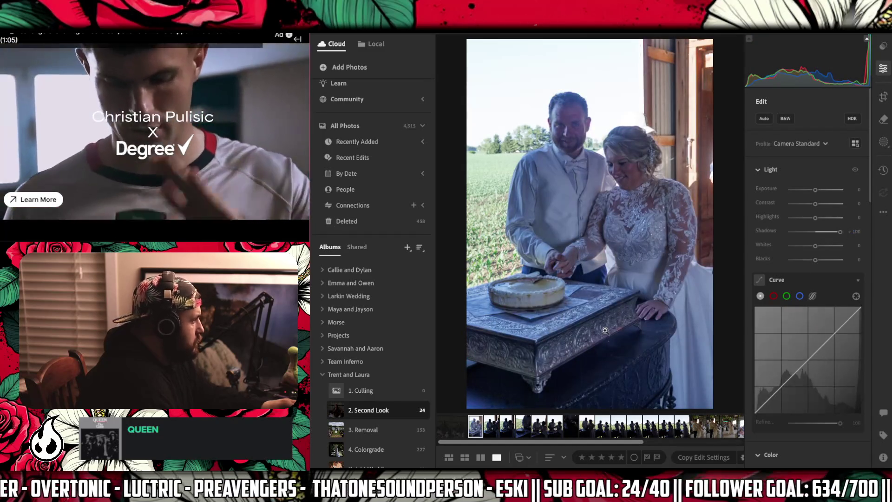
key("ctrl+shift+c")
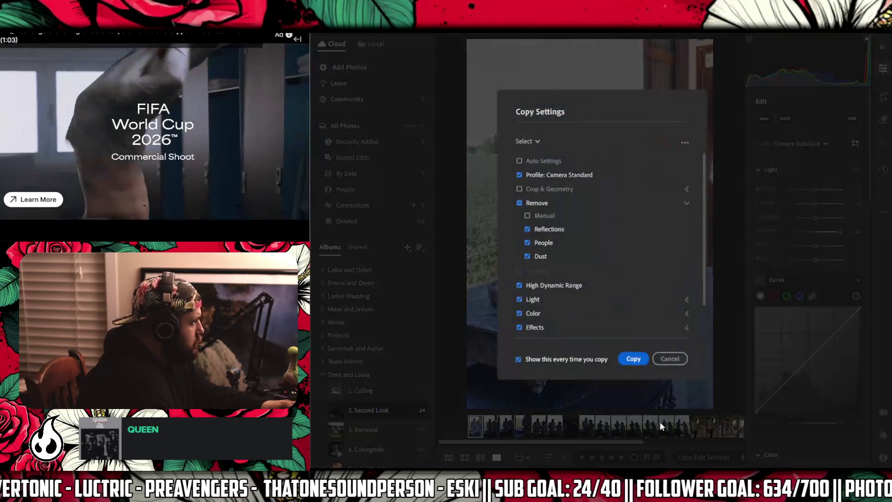
- Paste the copied shadow edit onto the selected range of cake-cutting photos
left_click(631, 359)
left_click(689, 433, "shift")
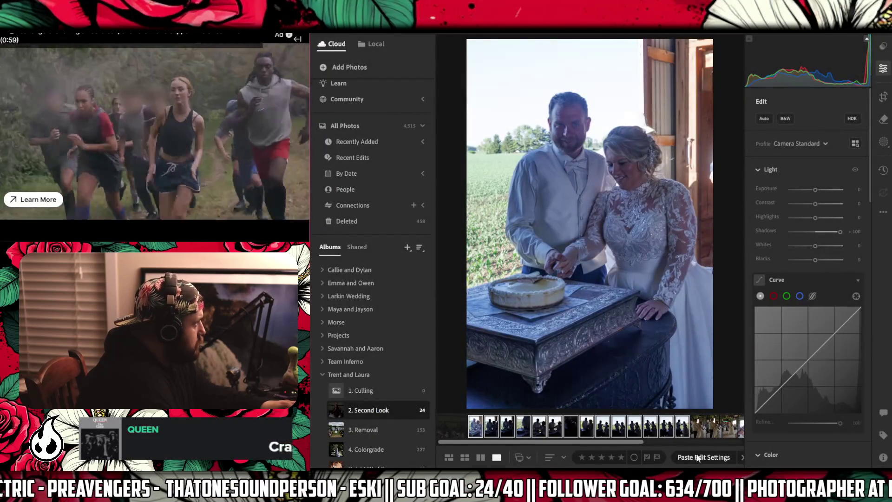
key("ctrl+shift+v")
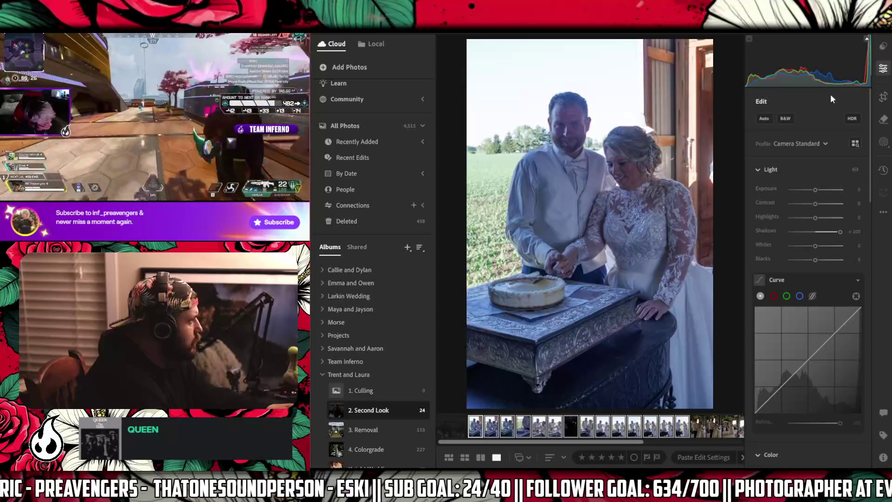
left_click(881, 118)
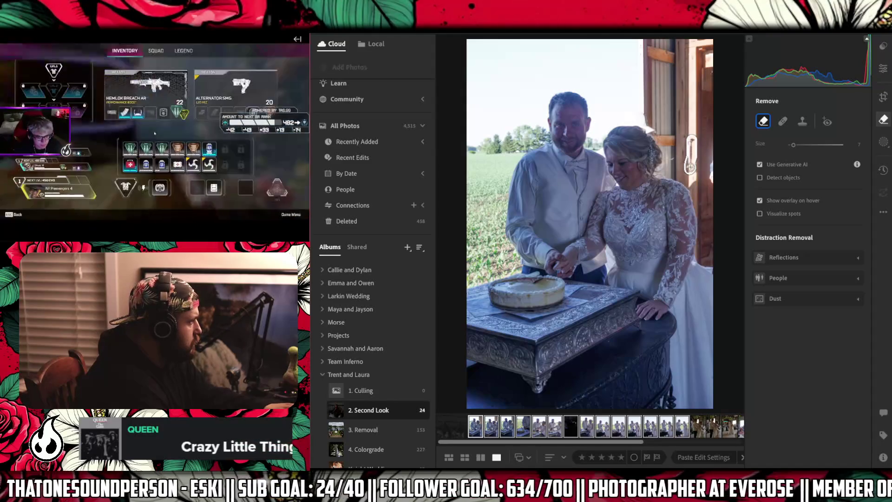
left_click_drag(691, 137, 691, 172)
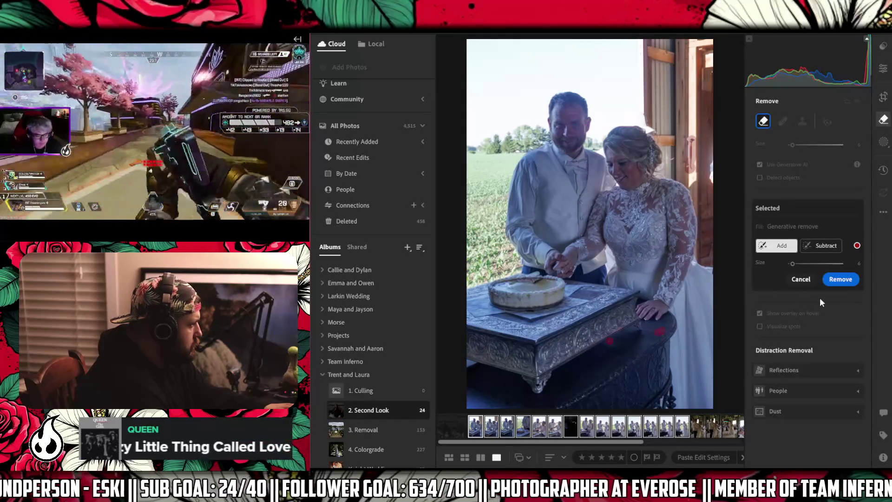
left_click(840, 281)
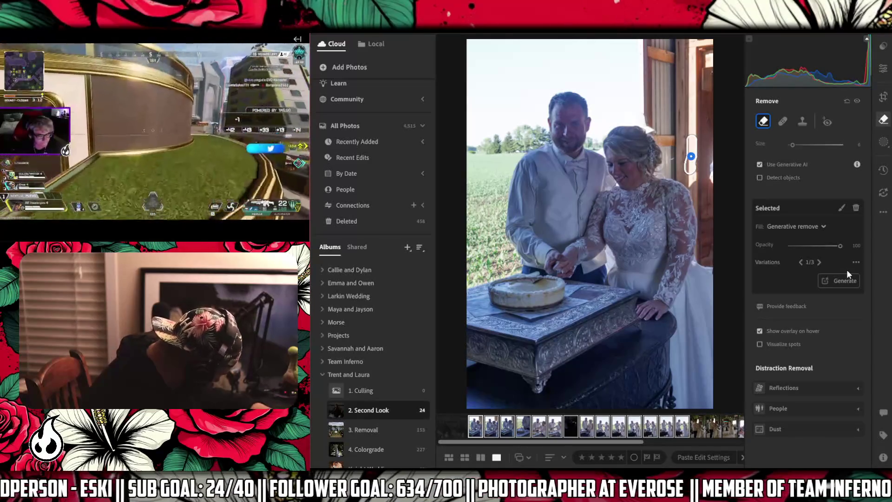
left_click(847, 275)
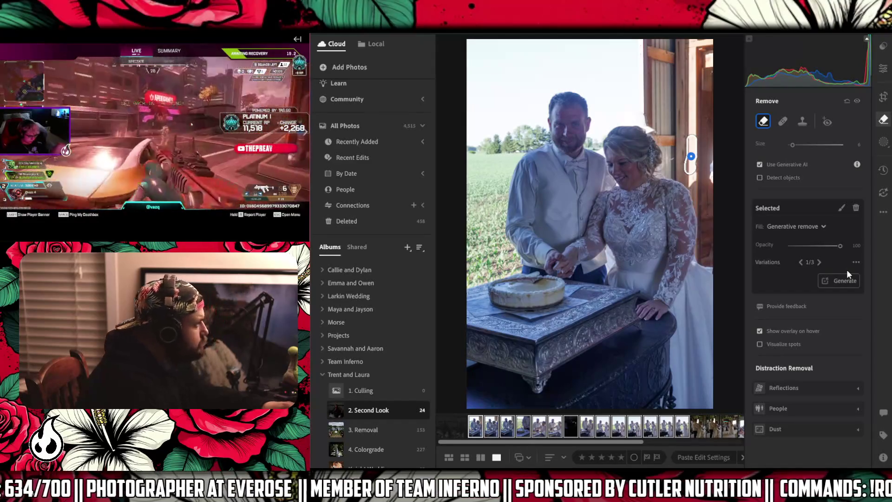
- Delete an unwanted photo from the Second Look album
left_click(477, 425)
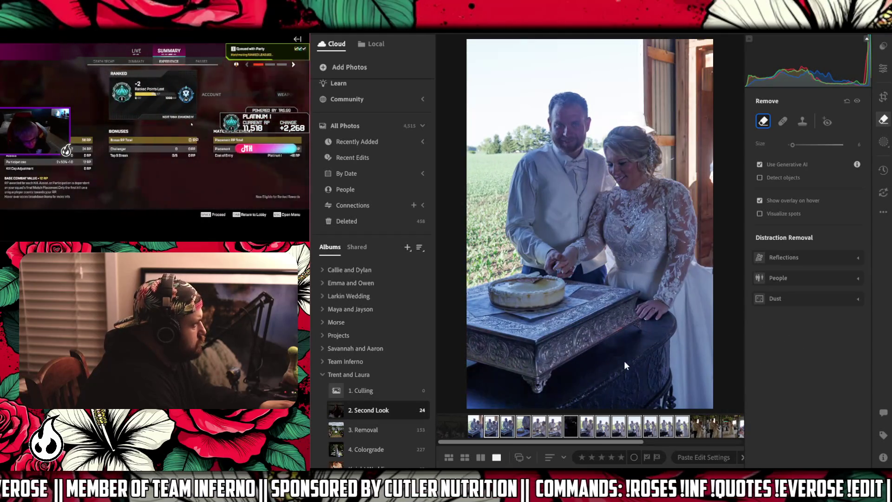
right_click(494, 427)
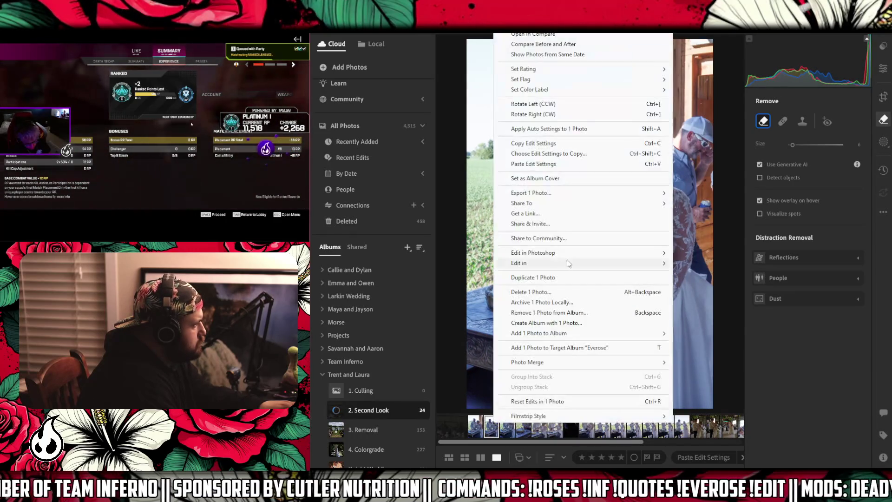
left_click(604, 292)
left_click(641, 311)
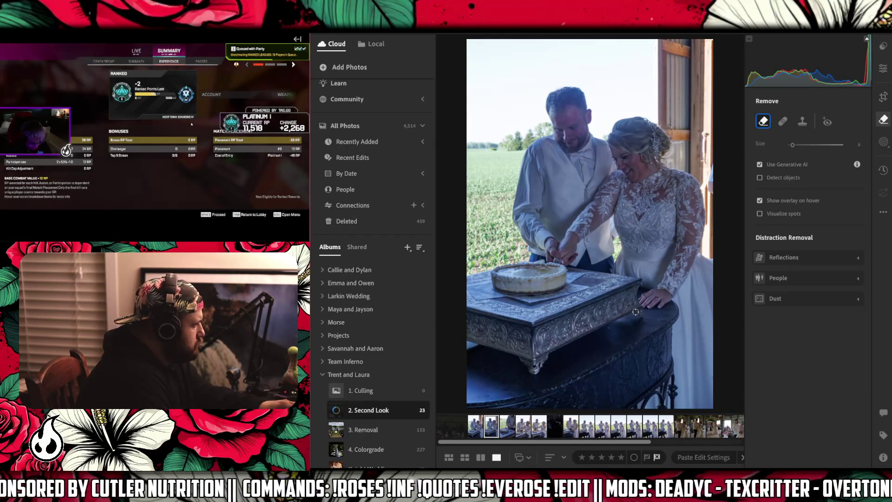
- On the next photo, pull the crop in from the top-right corner around the couple
key("Right")
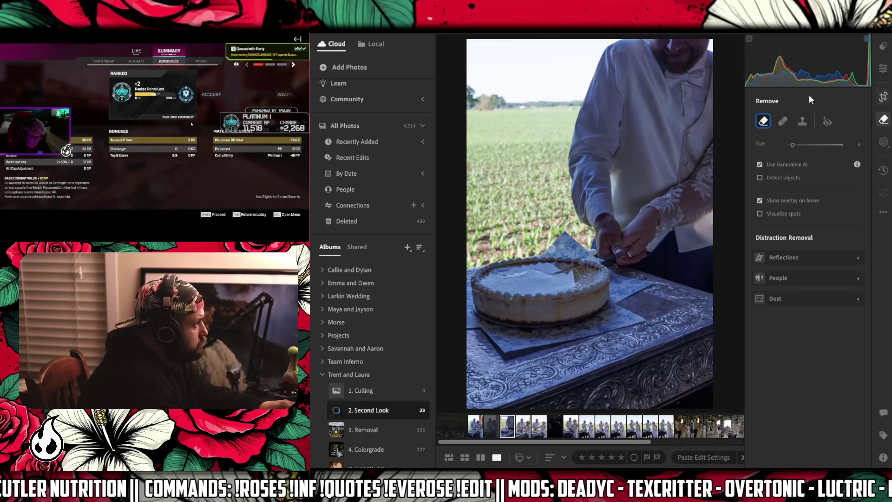
left_click(882, 96)
mouse_move(715, 41)
left_mouse_down()
mouse_move(707, 69)
mouse_move(694, 69)
left_mouse_up()
left_click_drag(678, 106, 676, 104)
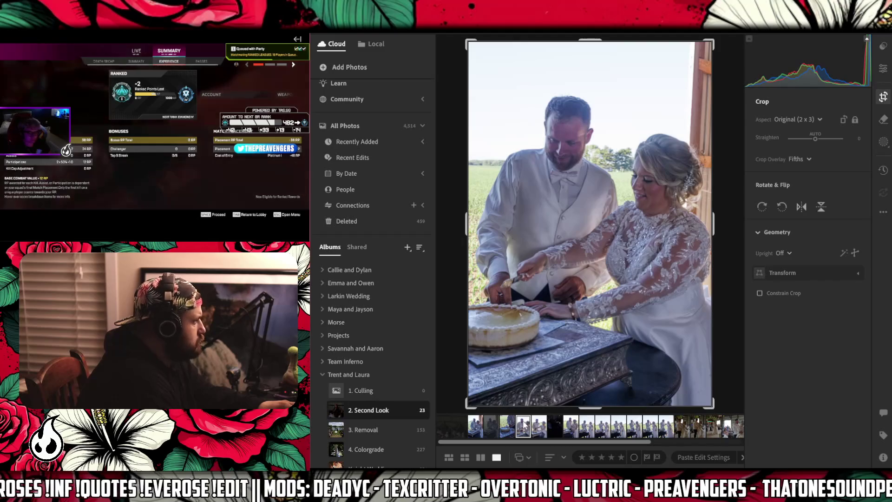
- Apply the tighter couple crop, then delete four unwanted photos, leaving 19 in Second Look
key("ctrl+v")
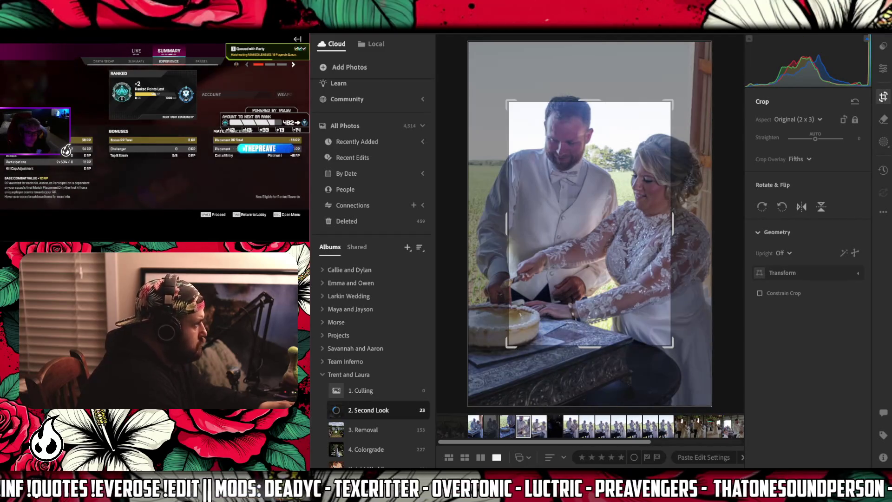
left_click(883, 70)
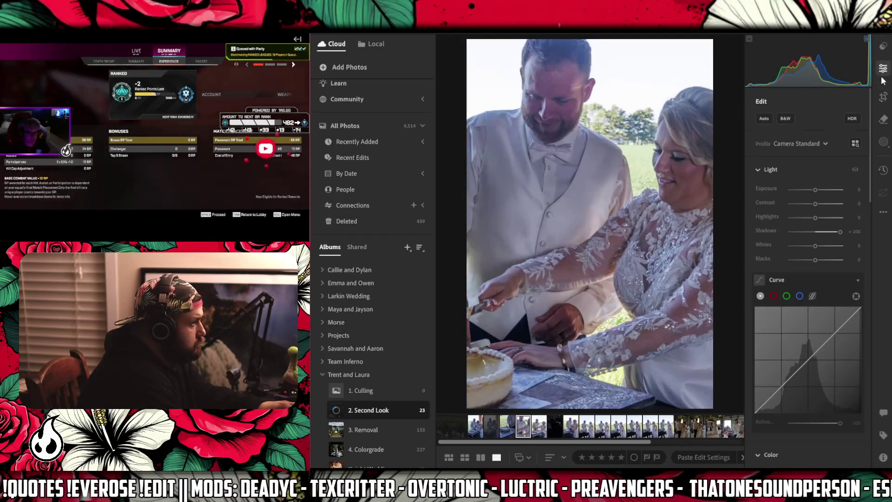
left_click(491, 426, "ctrl")
left_click(459, 426, "ctrl")
left_click(443, 426, "ctrl")
right_click(447, 428)
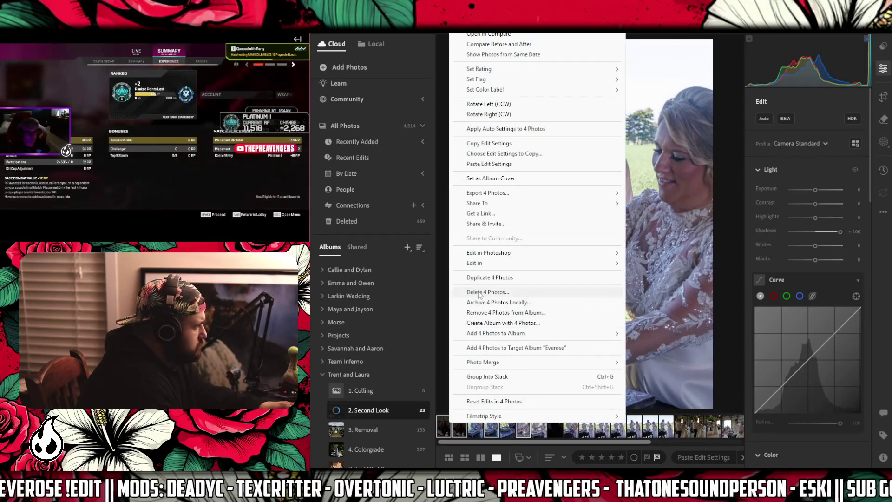
left_click(487, 292)
left_click(648, 314)
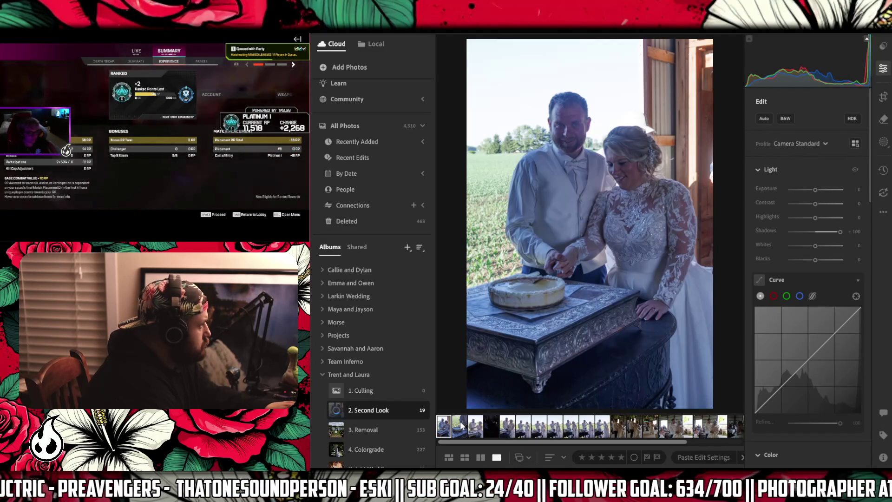
- Open the photo of the couple cutting the cake and zoom in to inspect the cake
left_click(460, 426)
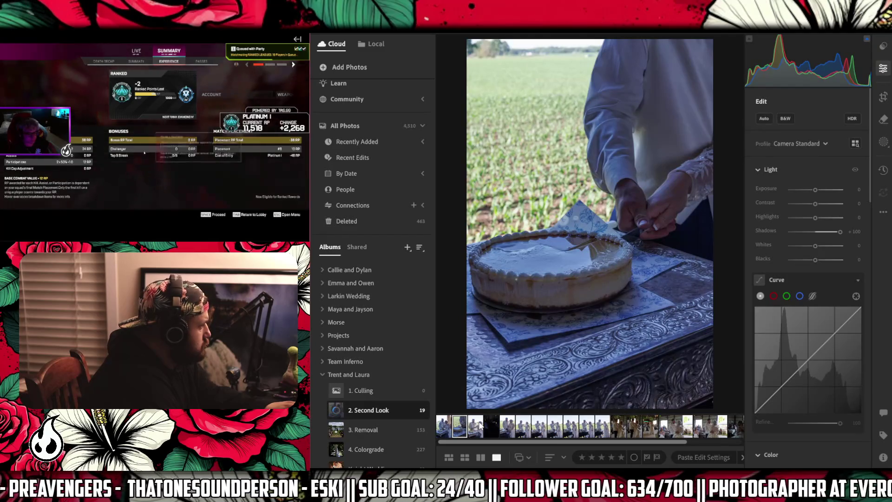
left_click(479, 425)
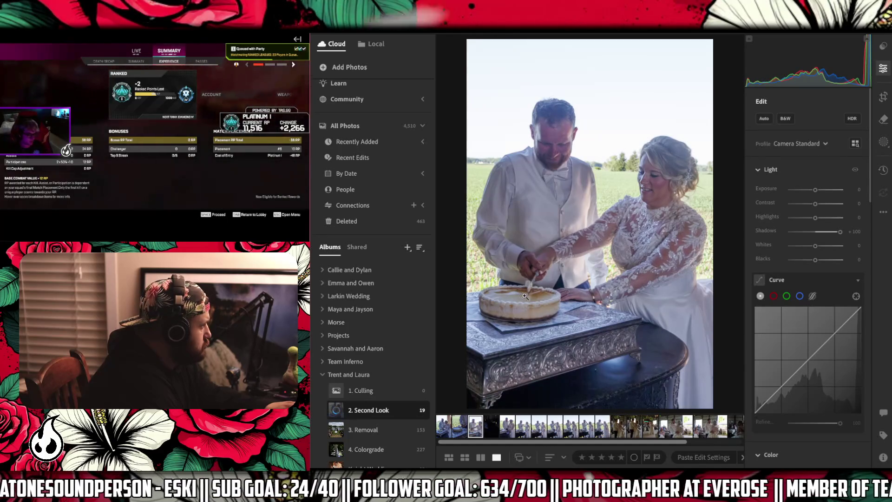
left_click(567, 289)
scroll(518, 297, "down", 3)
left_click(517, 297)
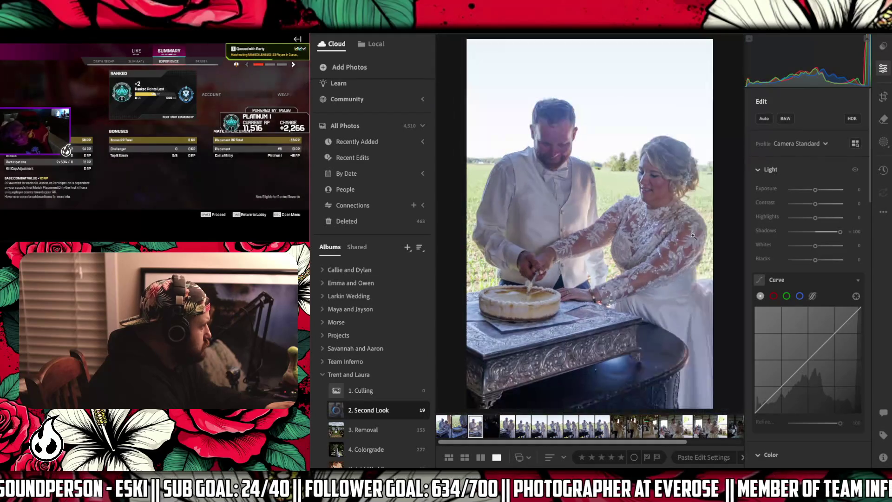
- Crop the couple photo to 2 x 3 from the top-left corner and straighten it slightly
key("c")
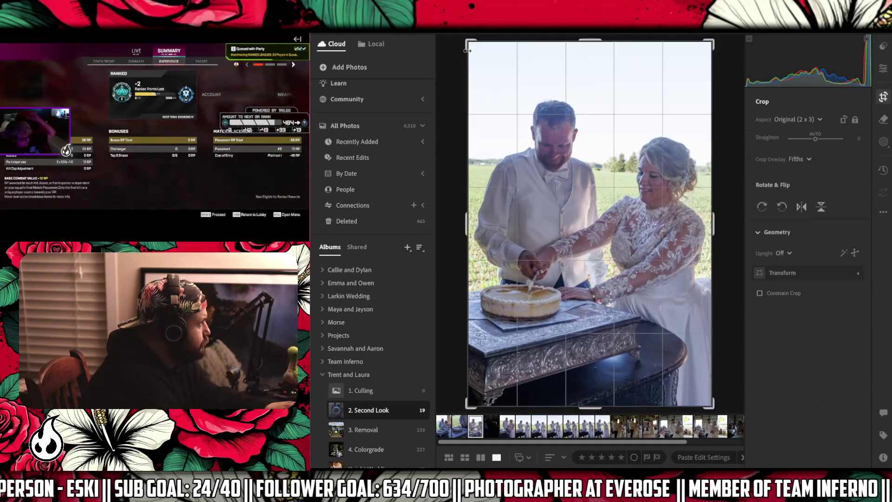
left_click_drag(467, 40, 470, 47)
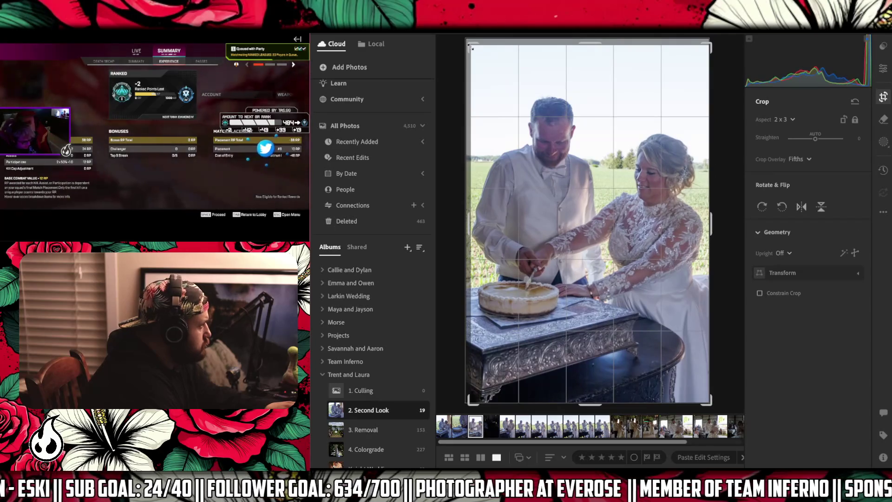
left_click_drag(728, 131, 731, 137)
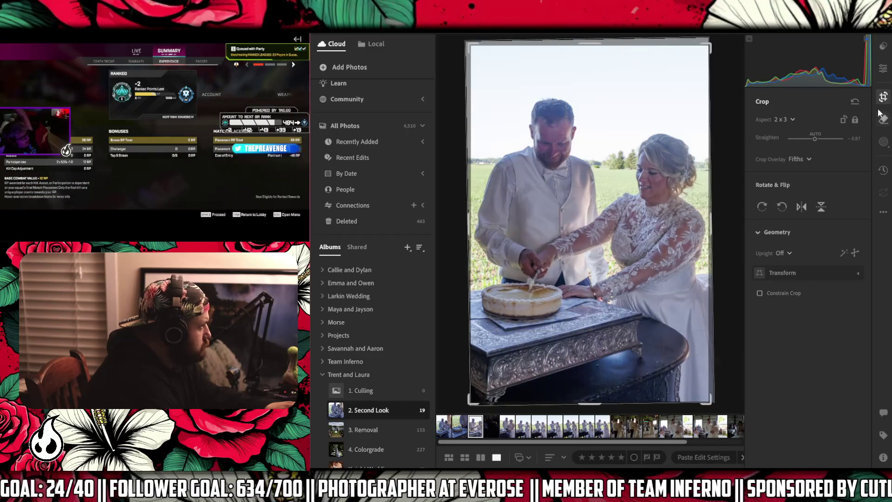
key("h")
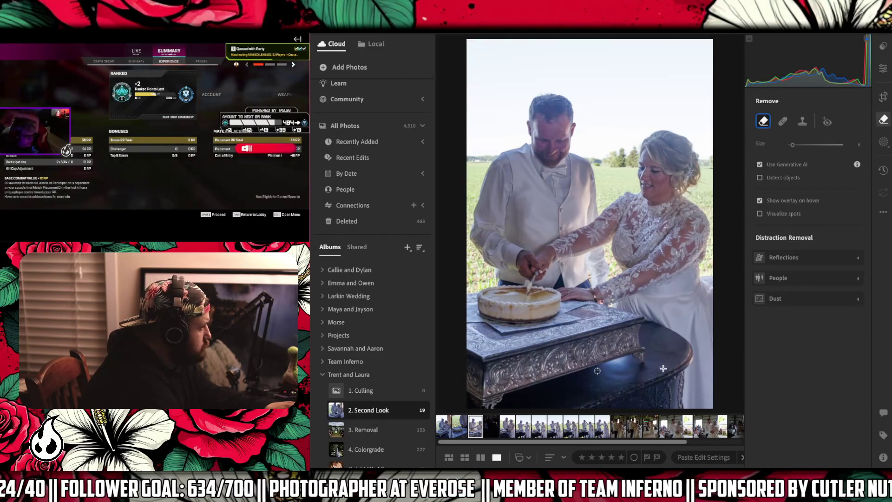
- Paint over the dark table spots, remove them with Generative AI, and open the cheesecake close-up
left_click_drag(599, 369, 665, 367)
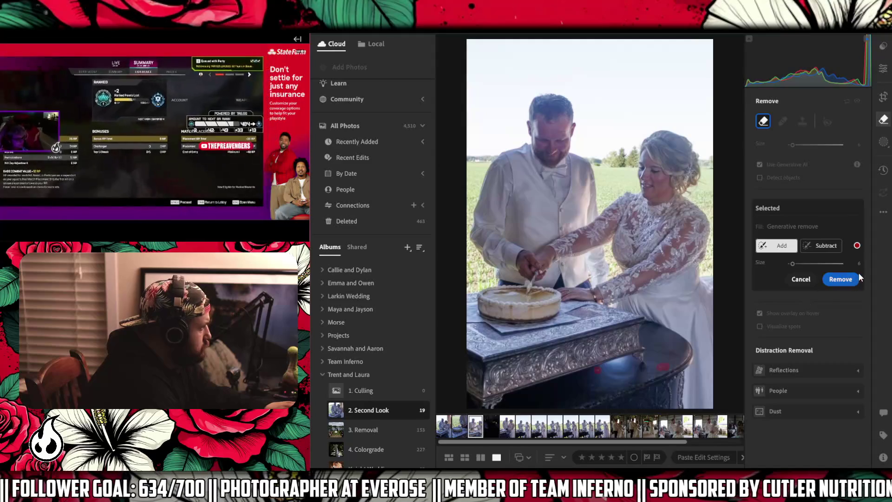
left_click(853, 279)
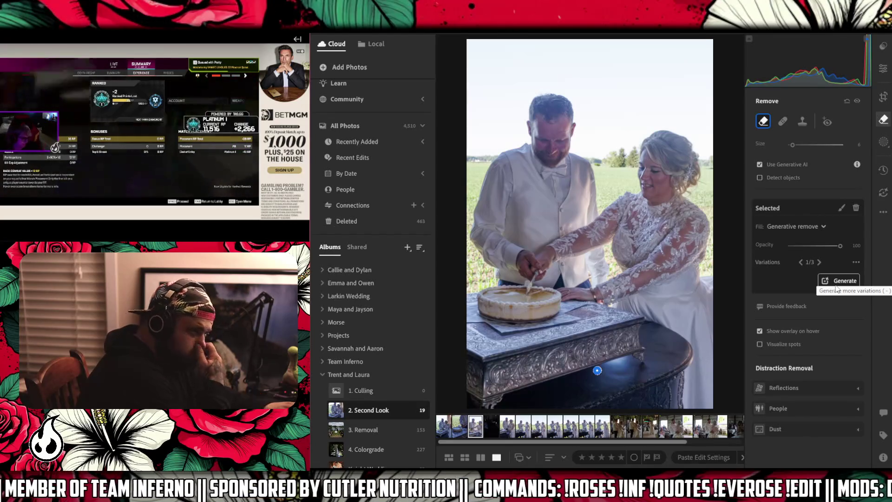
left_click(461, 426)
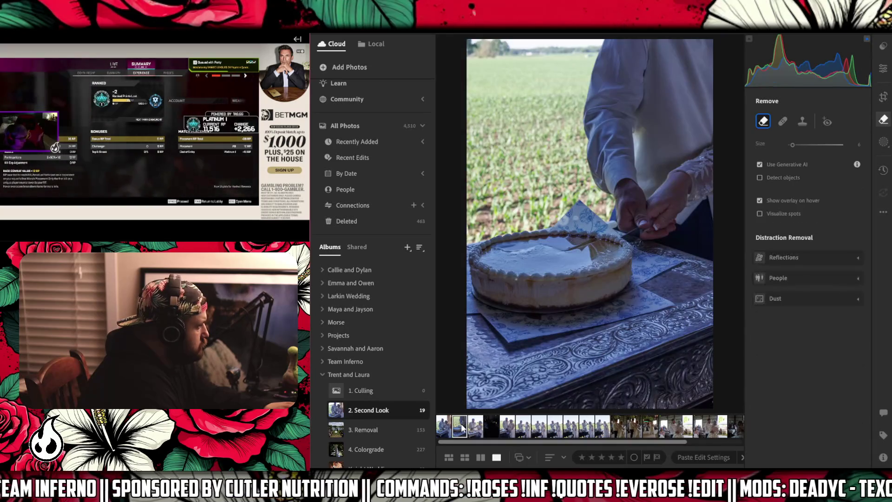
- Generatively remove the cheesecake close-up's bottom-right corner spot, then open the dark photo next in the filmstrip
left_click(712, 401)
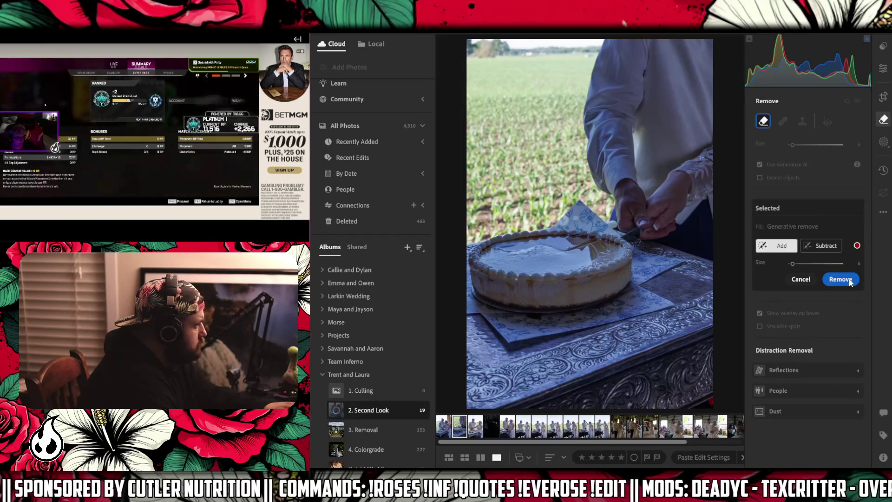
left_click(849, 279)
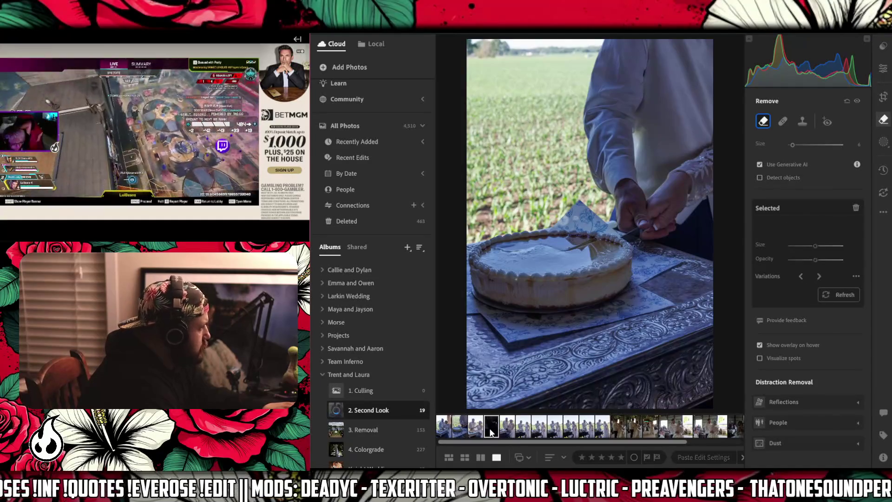
left_click(489, 428)
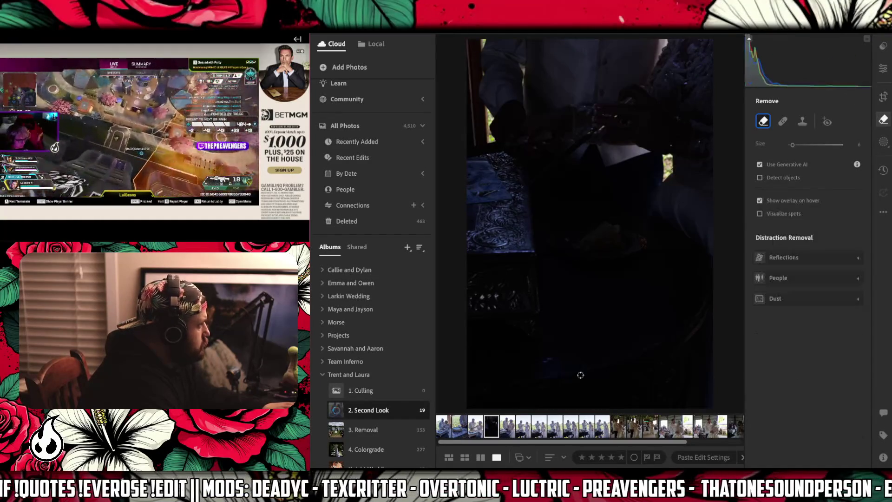
- Brighten the dark cake-cutting photo to exposure around +2.99, keeping shadows at 0
left_click(884, 69)
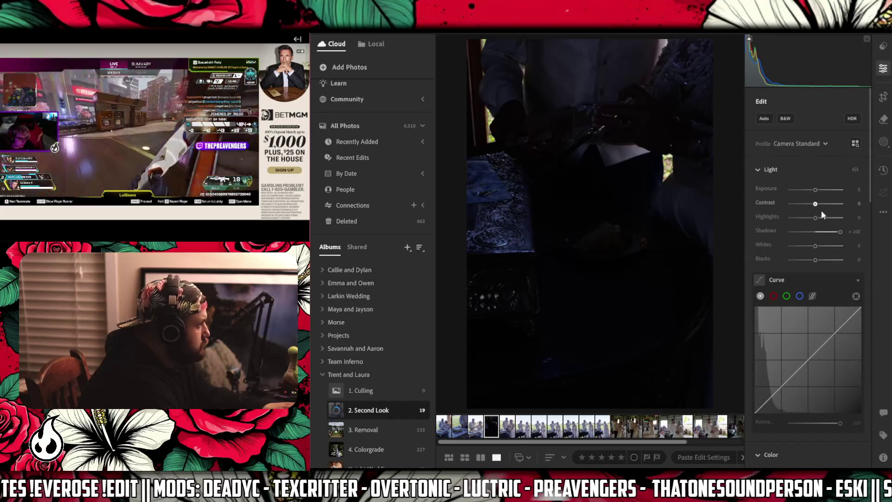
double_click(769, 230)
left_click_drag(815, 232, 842, 231)
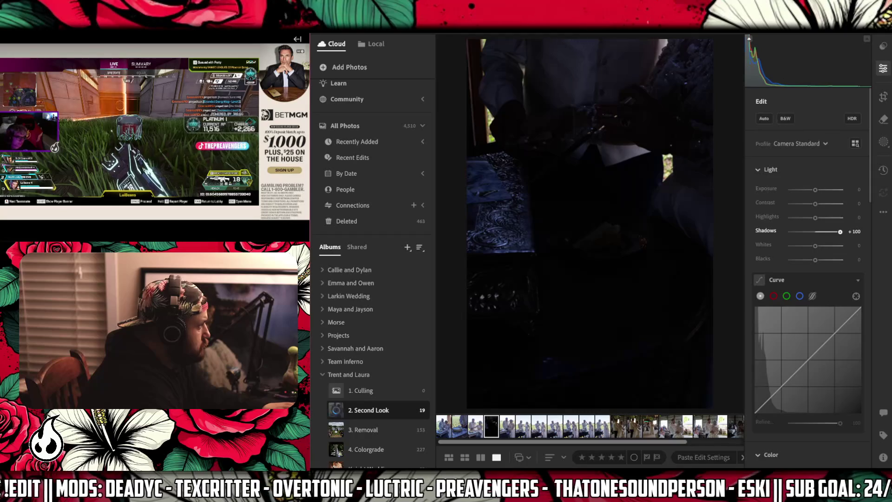
double_click(768, 230)
left_click_drag(814, 190, 830, 193)
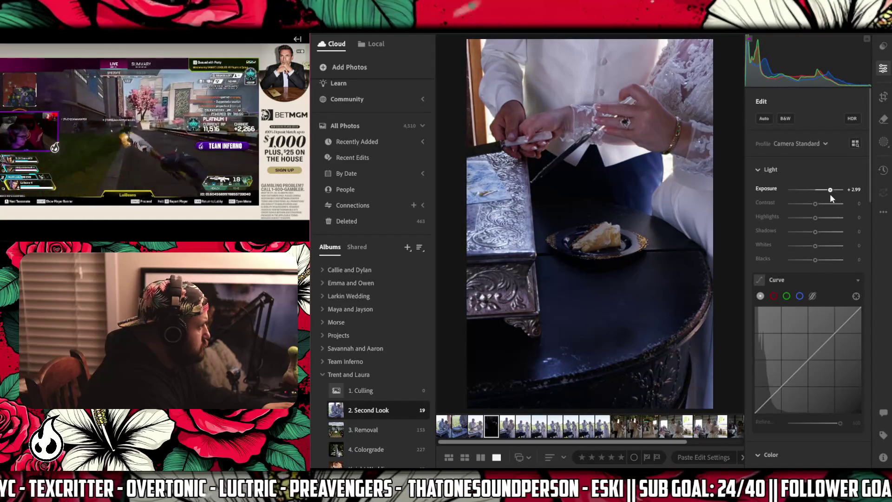
- Tighten the crop to a 2 x 3 frame from the bottom-right corner
left_click(884, 97)
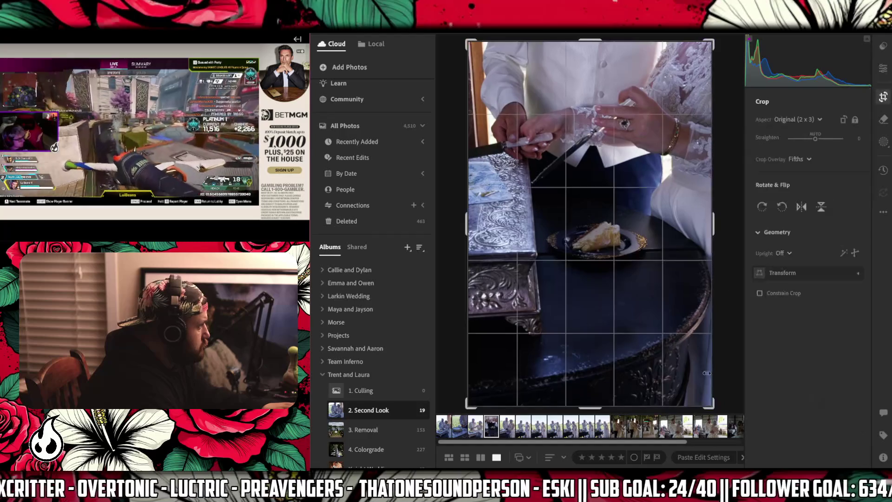
left_click_drag(714, 408, 672, 366)
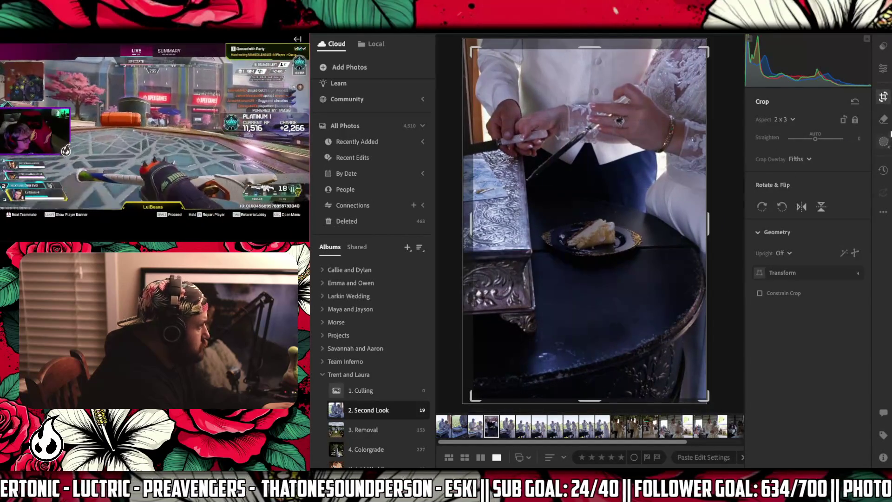
key("h")
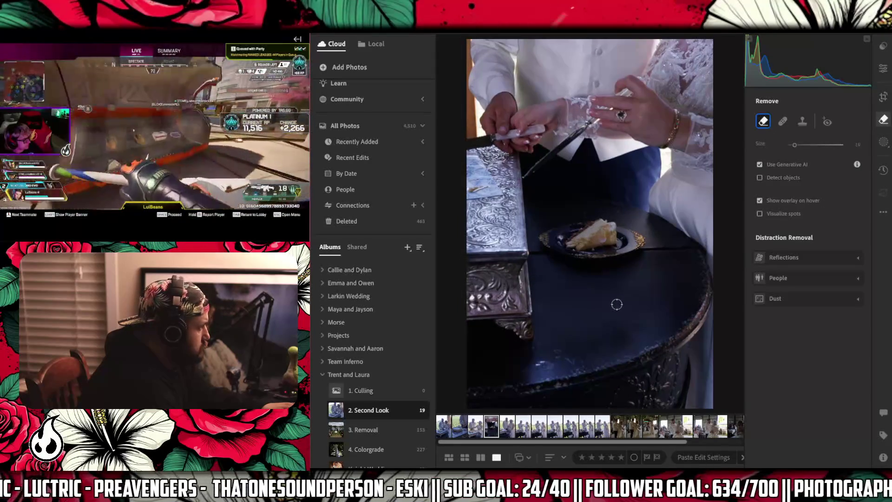
- Mark two dark tabletop spots, generatively remove them, and open the outdoor field cake-cutting photo
left_click(616, 304)
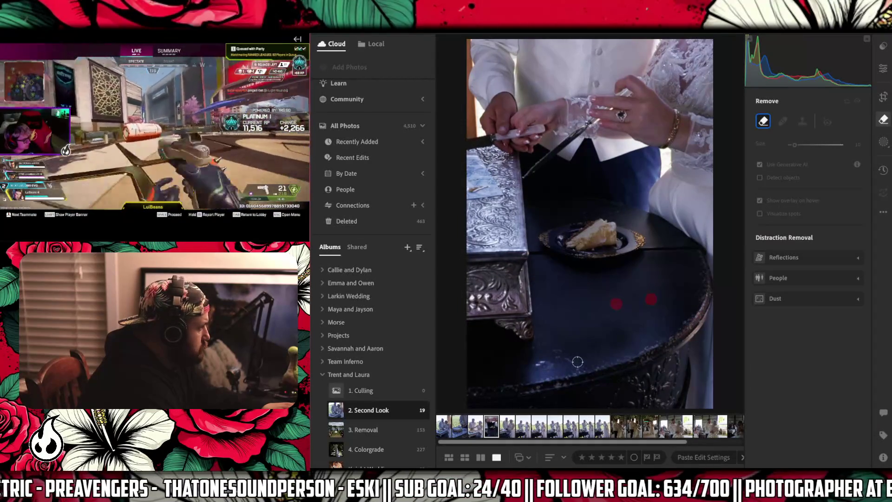
left_click(574, 359)
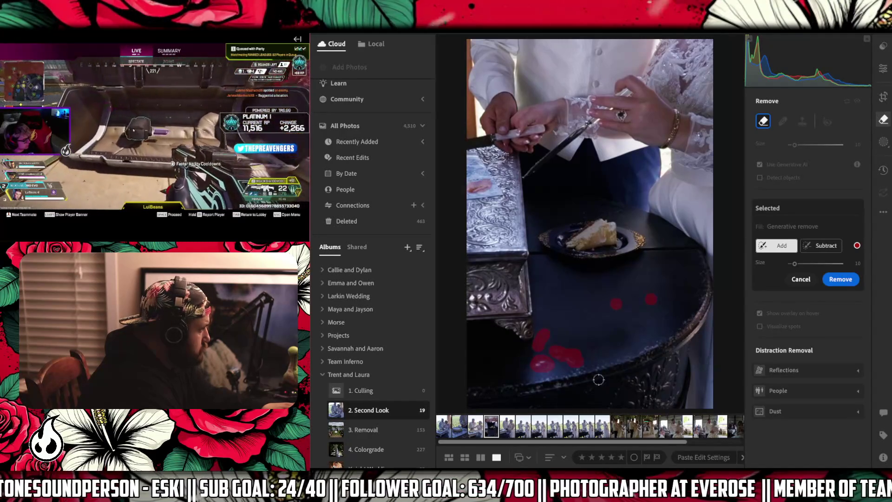
left_click(848, 280)
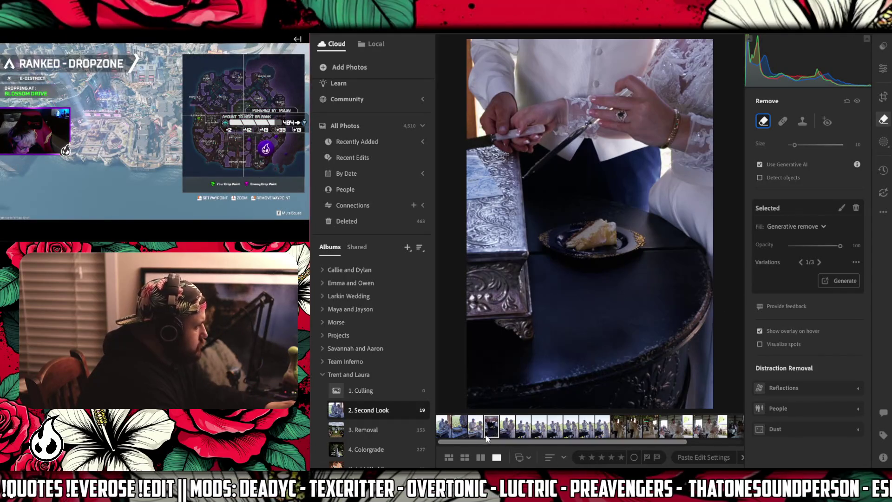
left_click(510, 425)
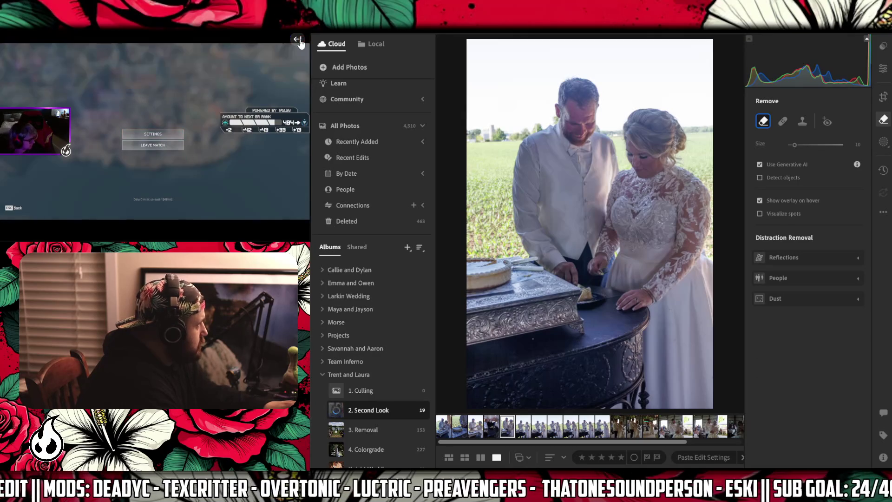
left_click(297, 40)
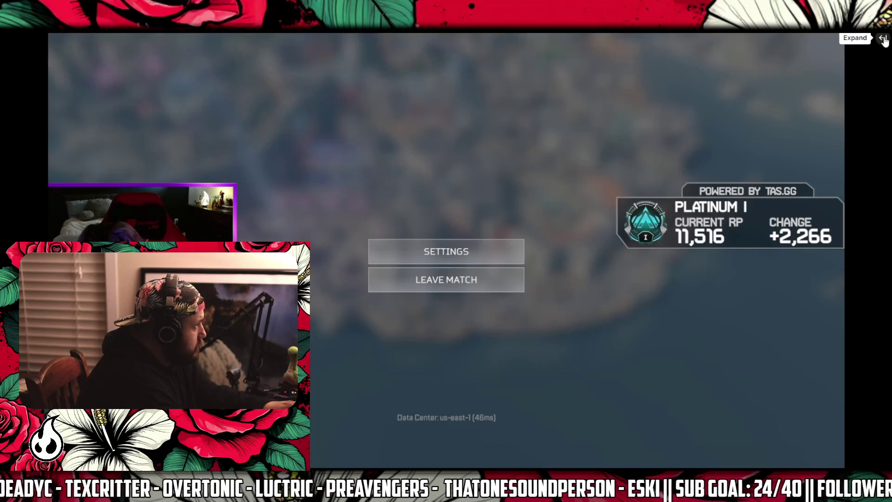
left_click(882, 38)
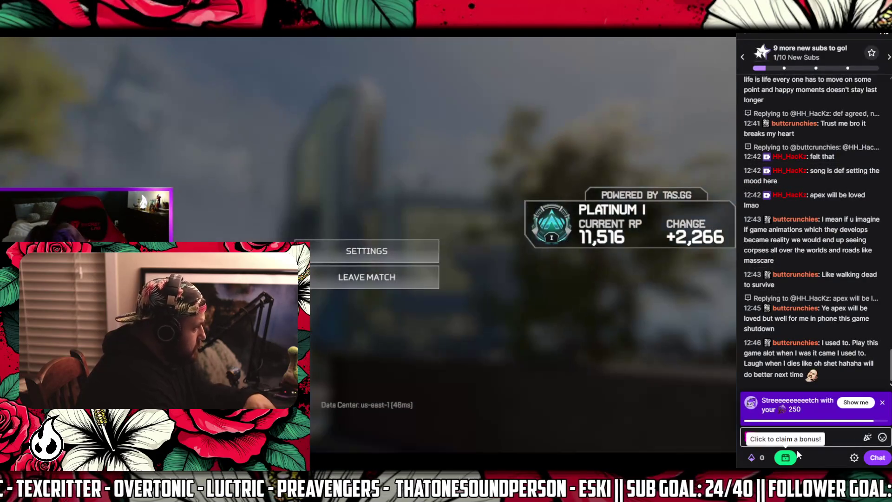
left_click(815, 437)
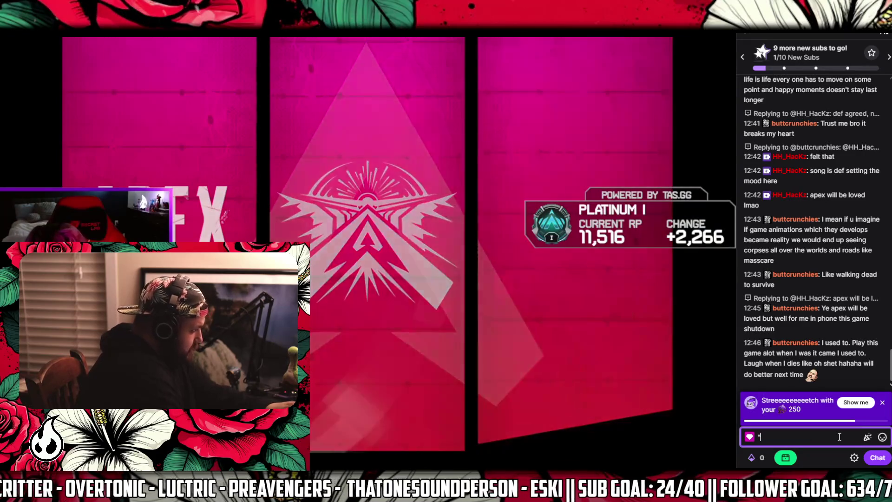
type("*you wanna")
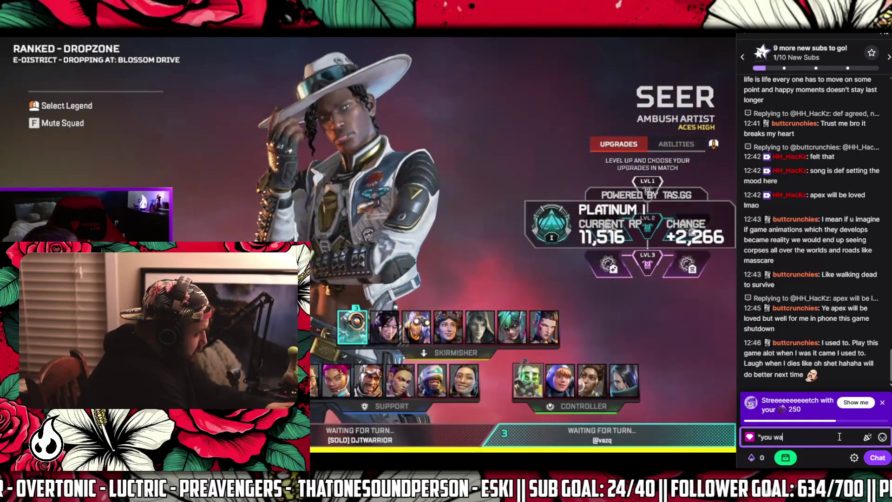
type(" see me")
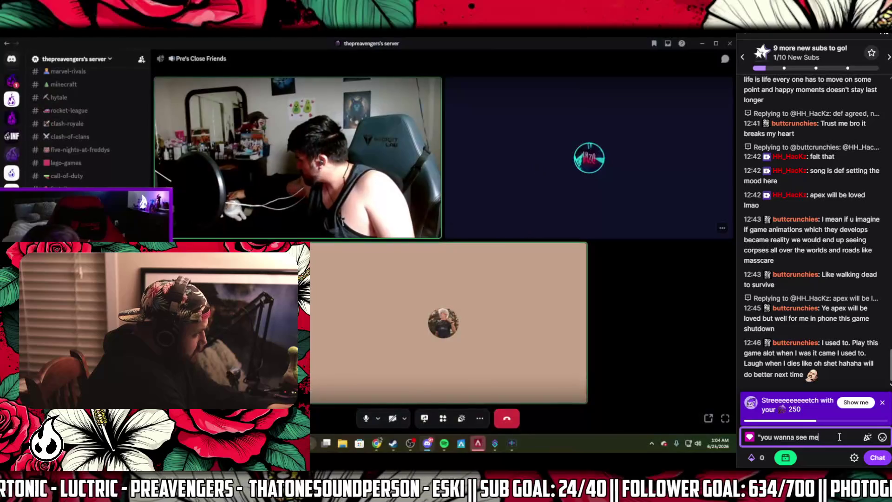
type(" pet m")
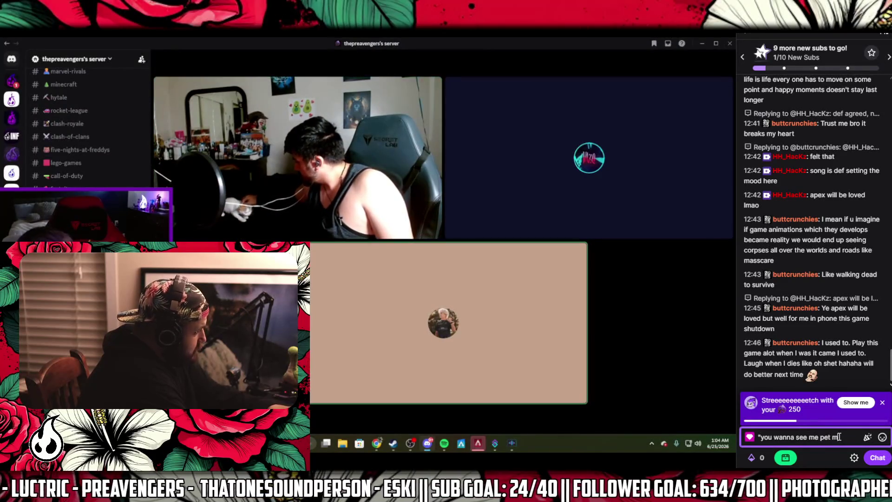
type("y kitty?")
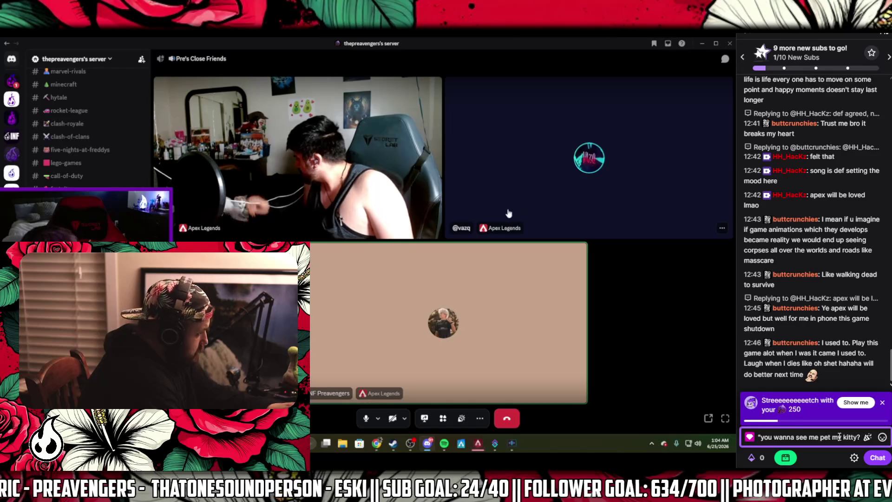
type("* ----- that")
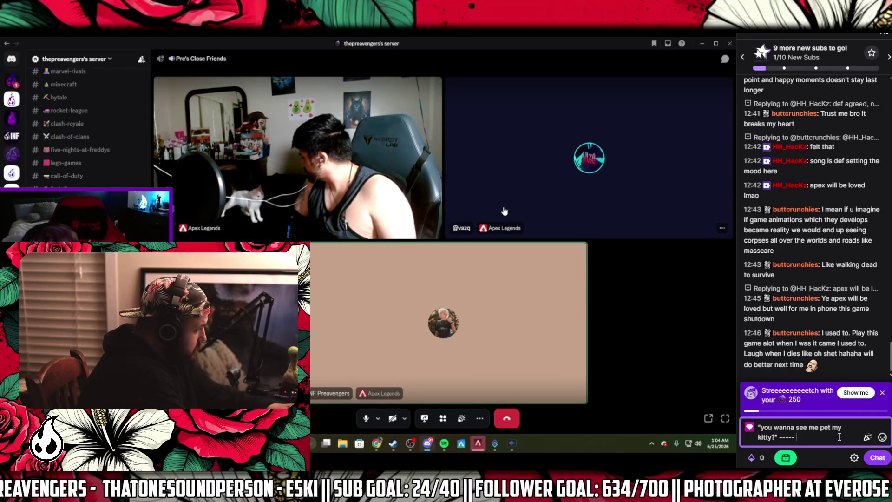
key("ctrl+a")
type("theres")
key("ctrl+a")
key("BackSpace")
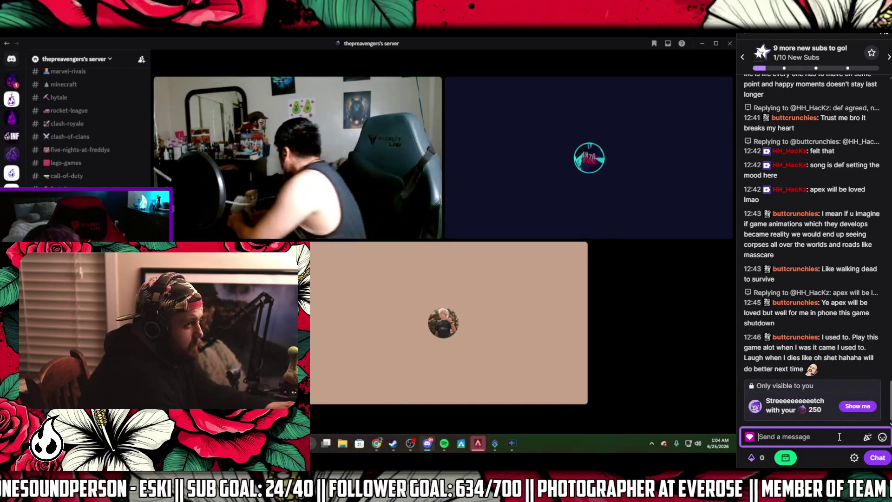
left_click(715, 43)
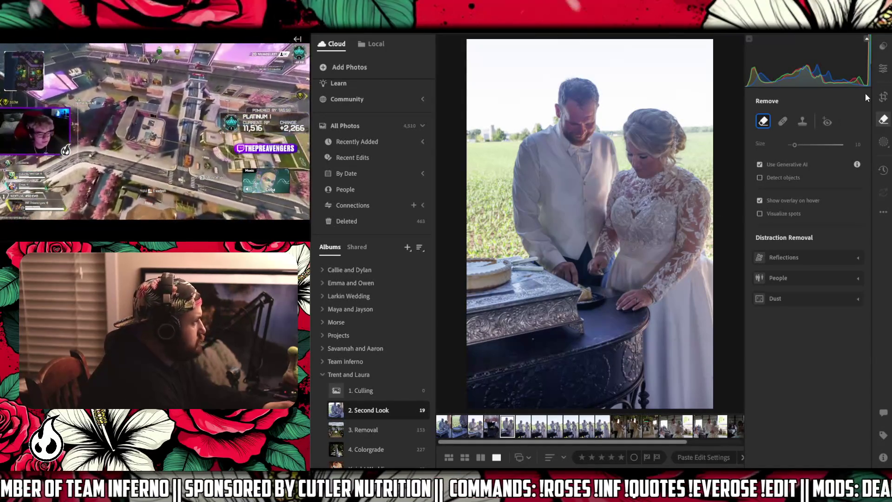
- Straighten the field photo by 0.50, then generatively remove the table-front spot with a smaller brush
key("c")
left_click_drag(735, 149, 740, 160)
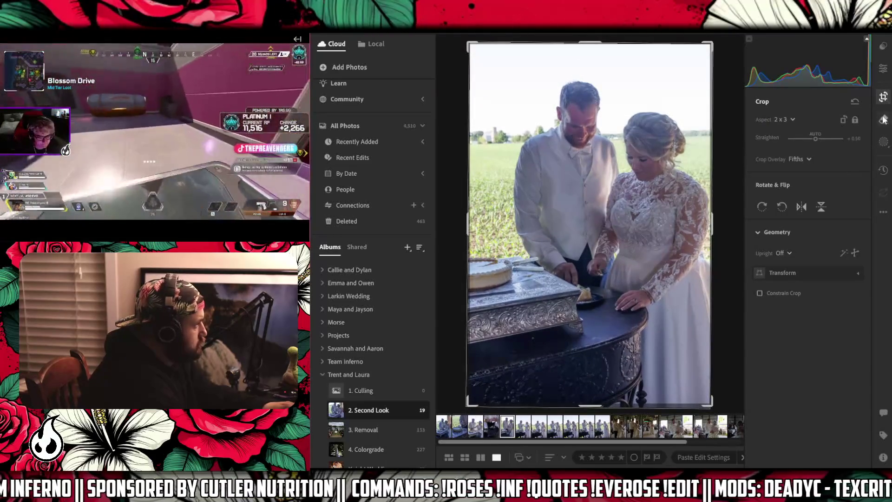
left_click(884, 119)
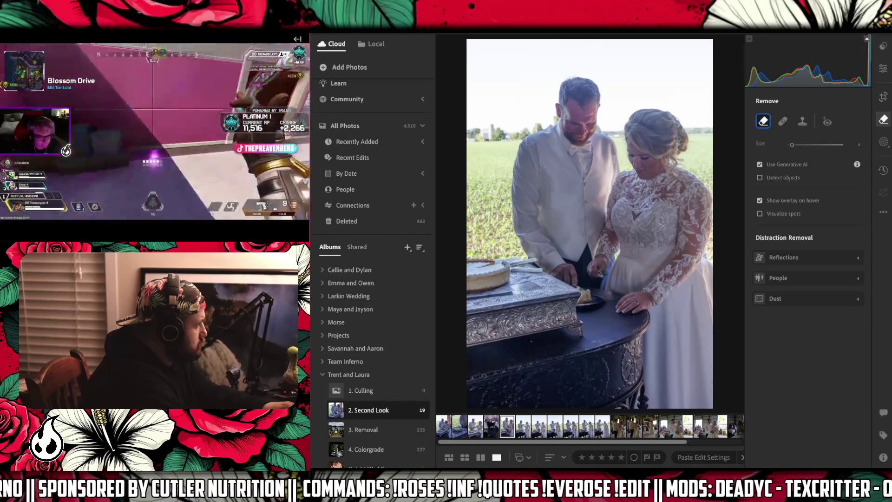
key("bracketleft")
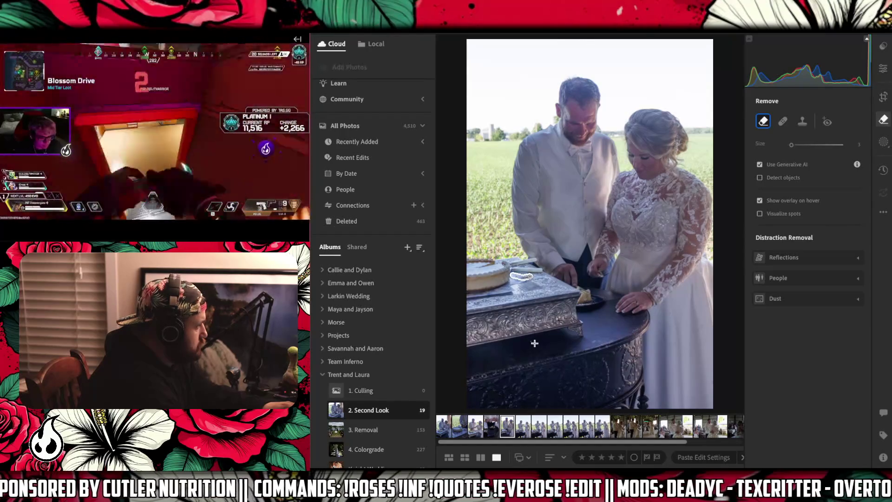
left_click(530, 341)
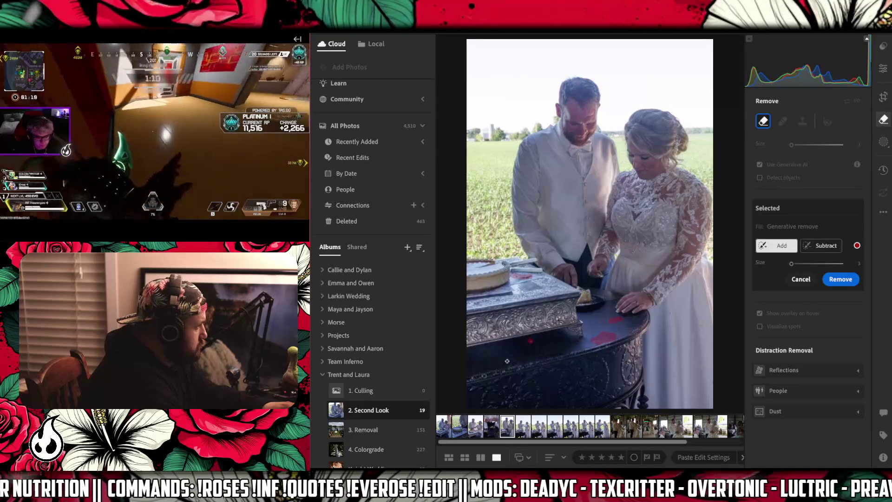
left_click(836, 279)
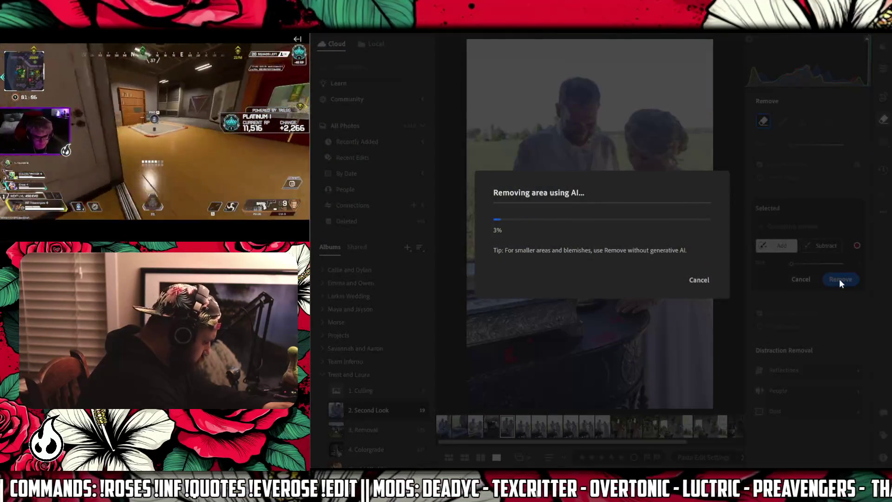
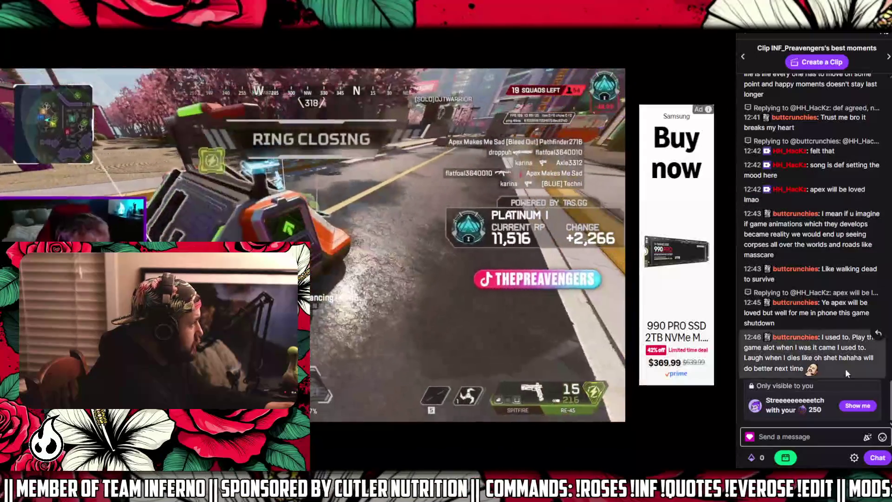
- Post "giving people something to watch while i edit LUL" in the Twitch stream chat
type("gi")
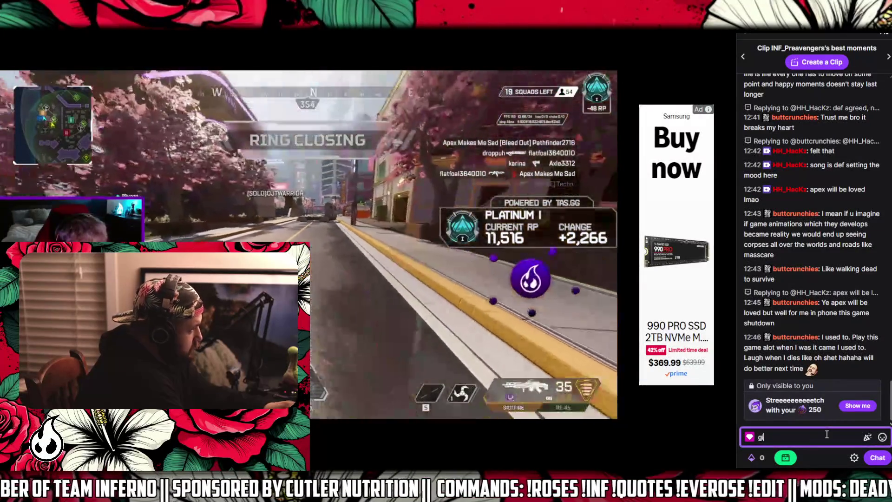
type("ving people s")
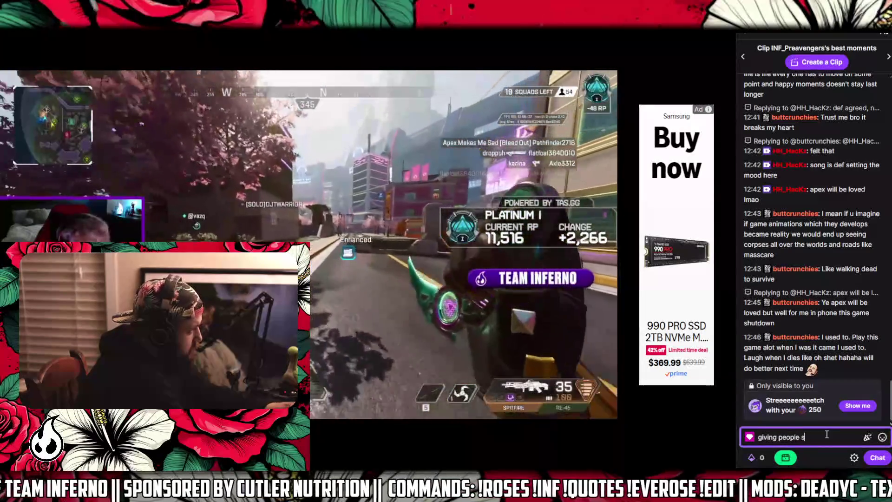
type("omething to watch")
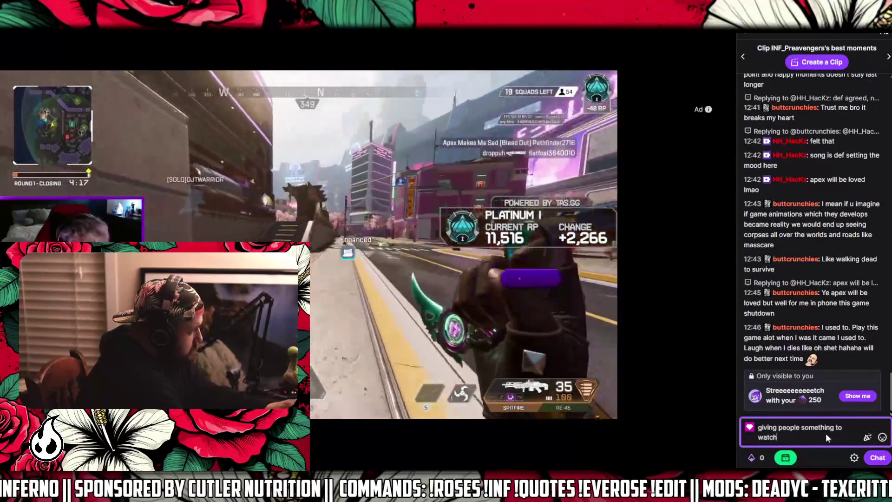
type(" while i edit LUL")
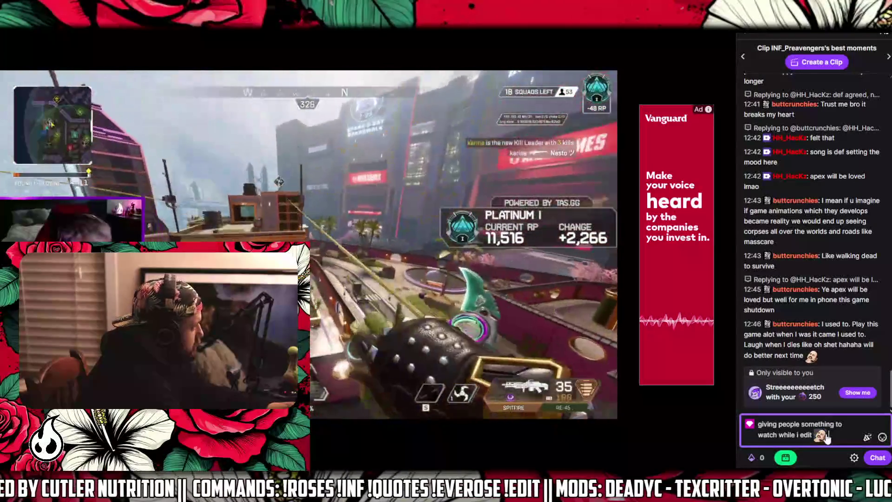
key("Return")
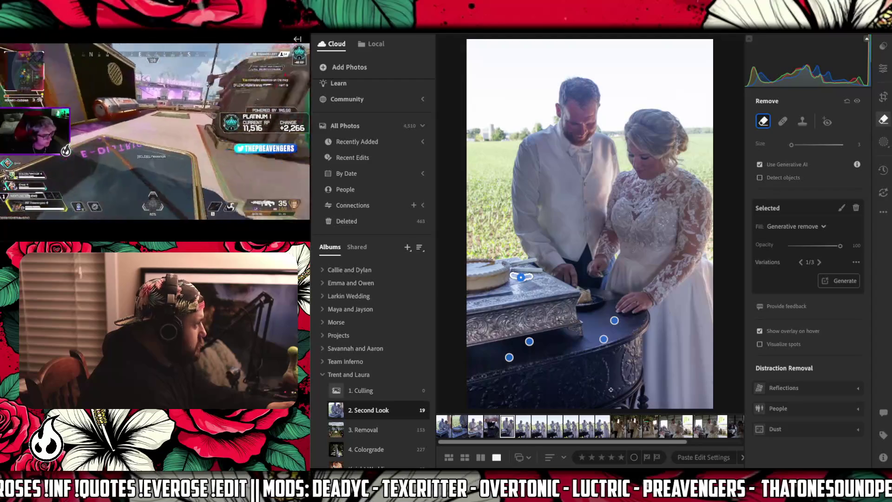
- Open the couple-beside-the-cake photo and generatively remove the existing spot on the table
left_click(523, 429)
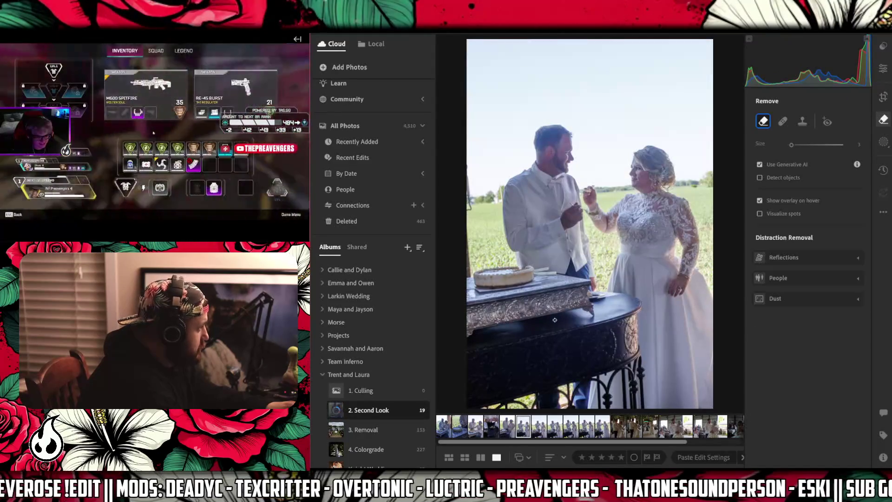
left_click(555, 320)
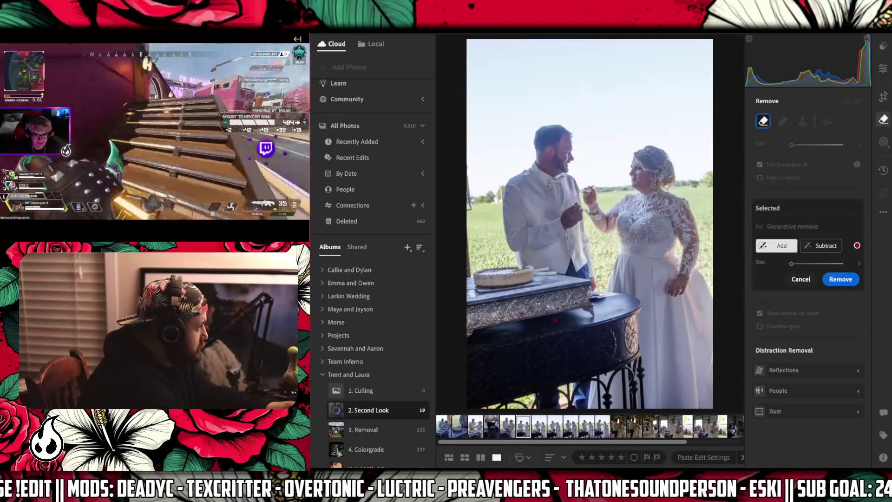
left_click(843, 281)
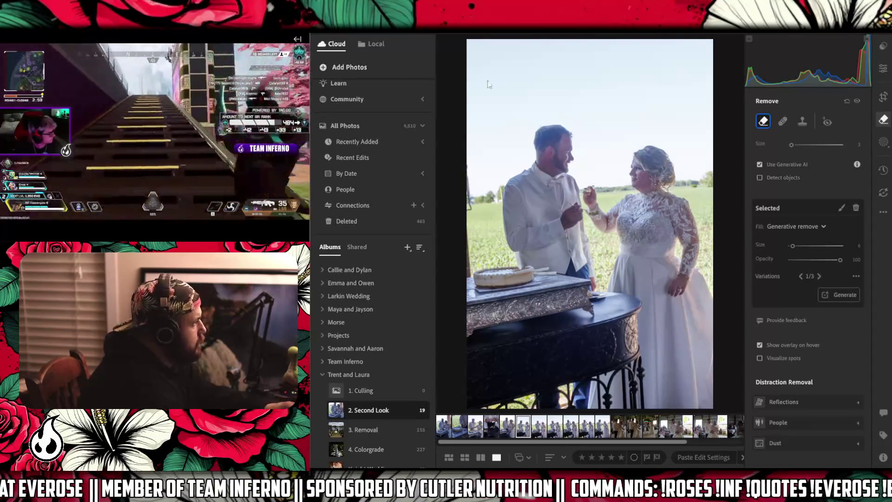
- Add the five finished photos to 4. Colorgrade and remove them from 2. Second Look
left_click(509, 427)
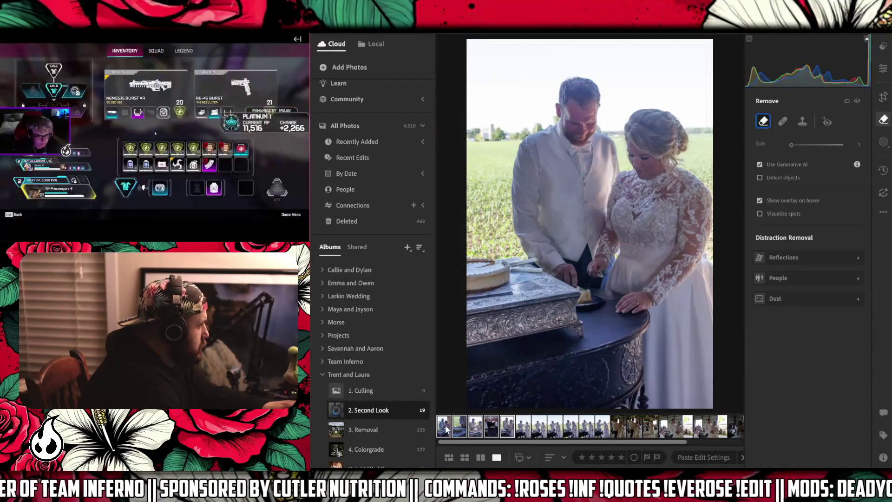
left_click_drag(444, 432, 410, 448)
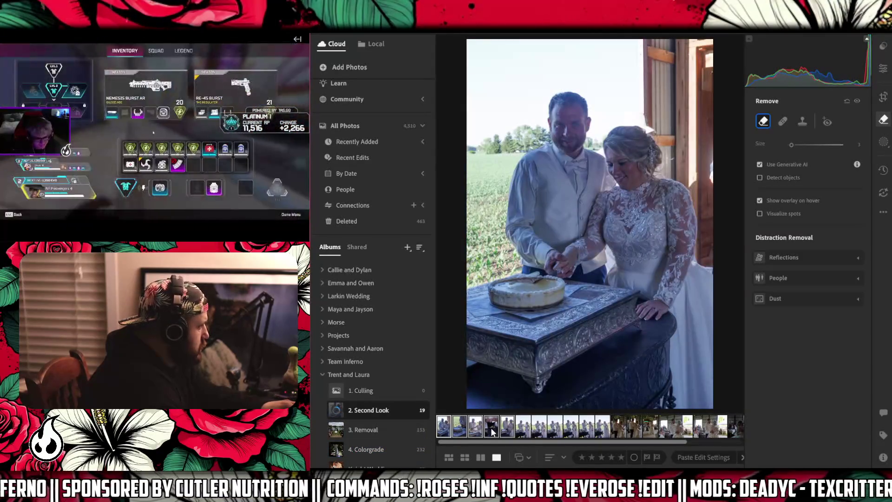
right_click(491, 427)
left_click(553, 316)
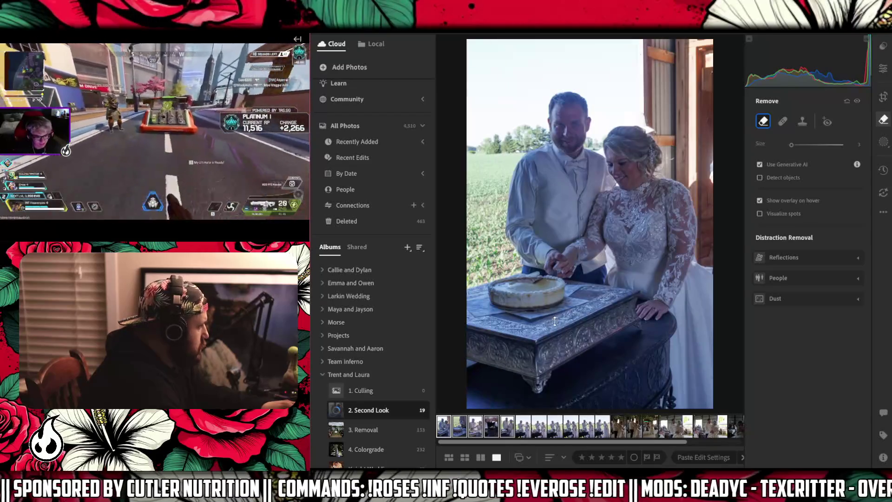
key("Right")
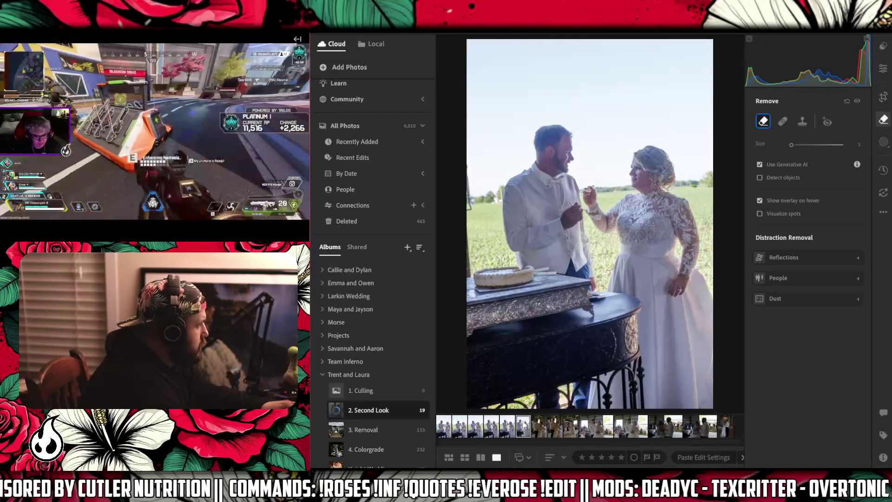
left_click(460, 427)
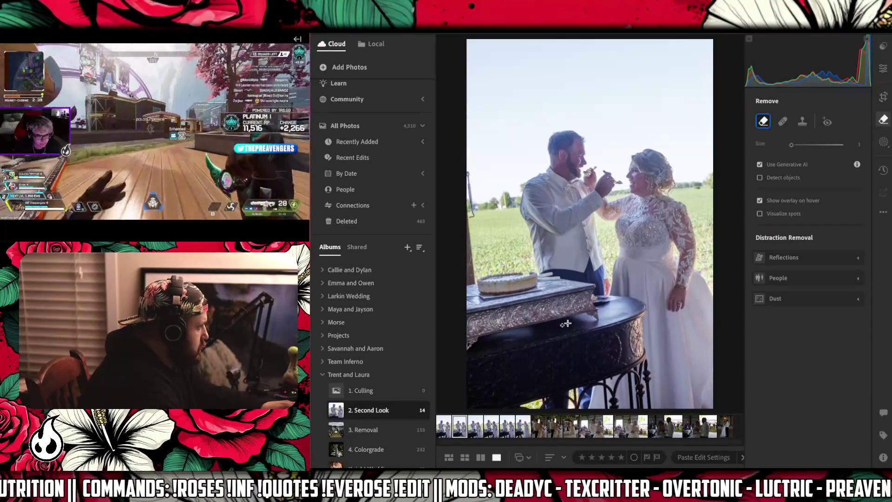
- Mark the blemish on the cake table and erase it with Generative Remove
left_click(561, 325)
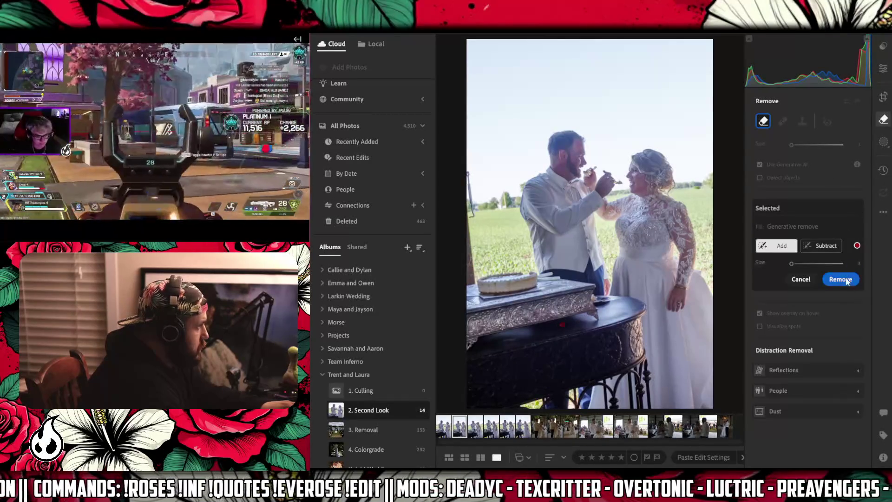
left_click(841, 280)
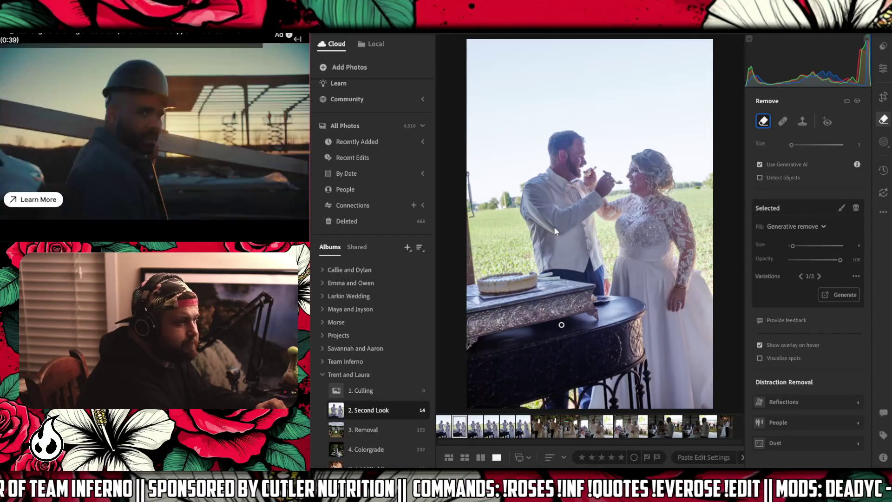
mouse_move(13, 158)
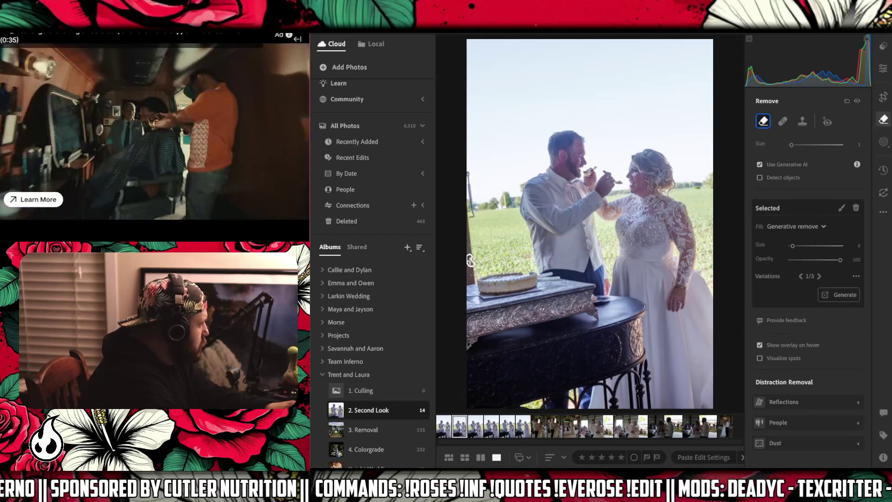
- Brush over the object along the photo's left edge and fill it with Generative Remove
left_click_drag(469, 261, 469, 176)
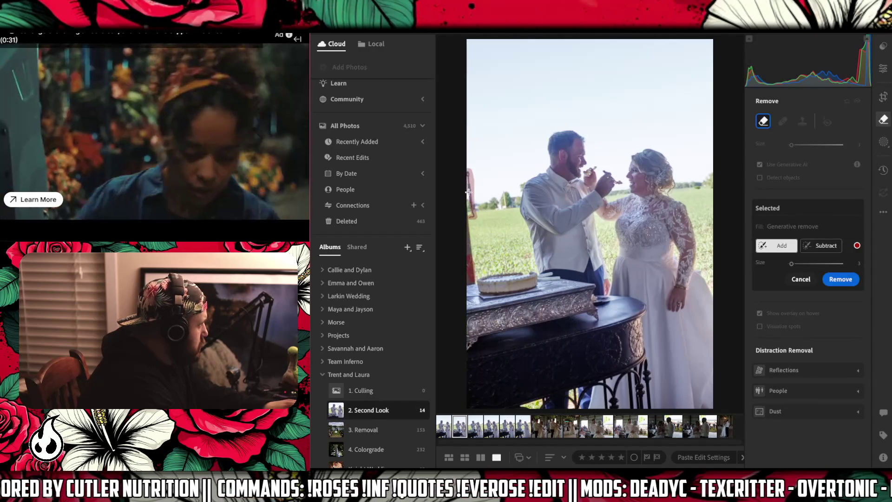
left_click(825, 279)
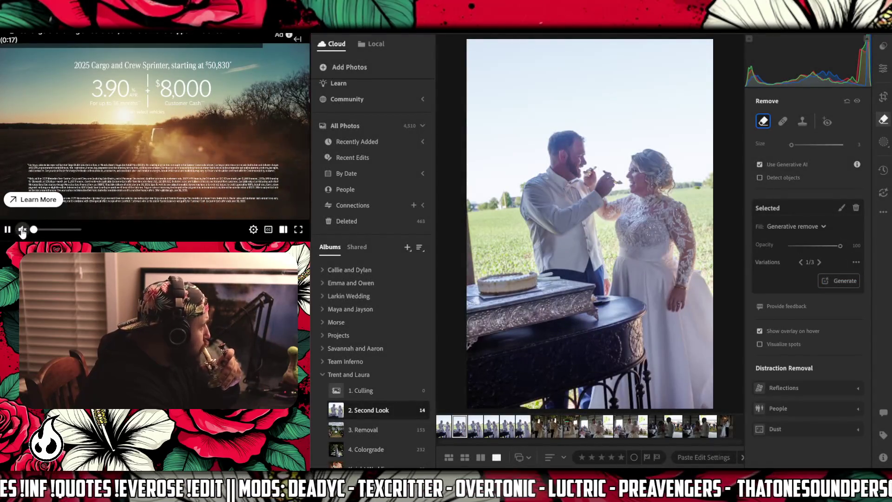
left_click(21, 230)
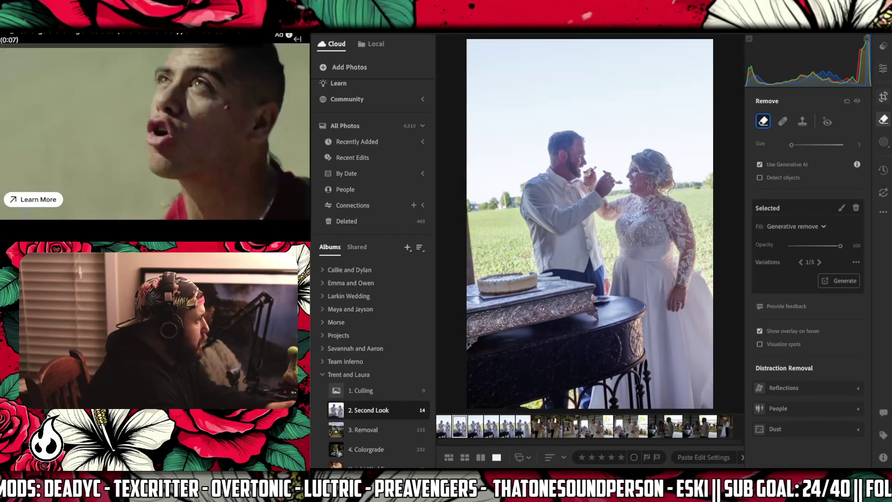
- Straighten the cake-feeding photo about 2.11° clockwise and crop it to 2x3
left_click(883, 97)
left_click_drag(716, 145, 720, 148)
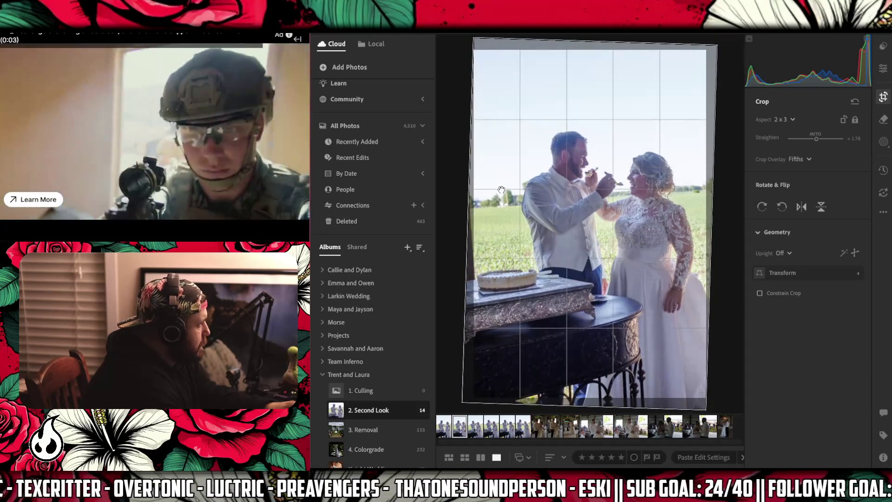
left_click_drag(475, 218, 483, 216)
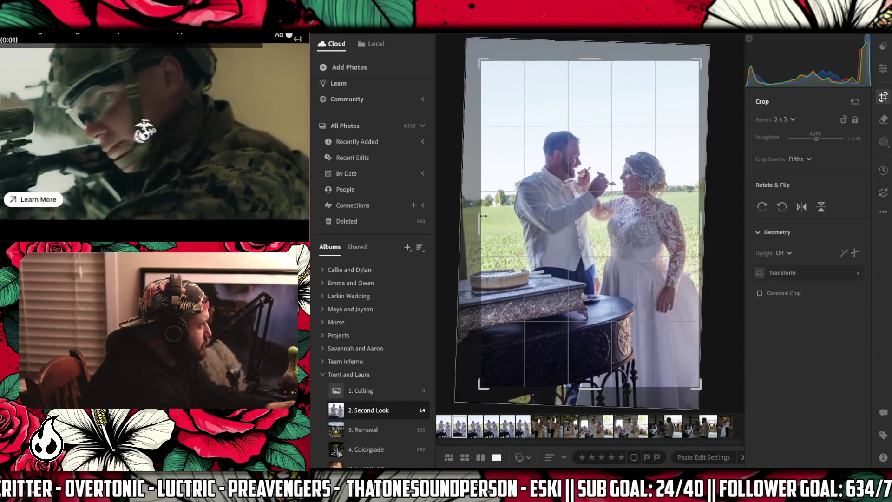
left_click_drag(753, 170, 732, 172)
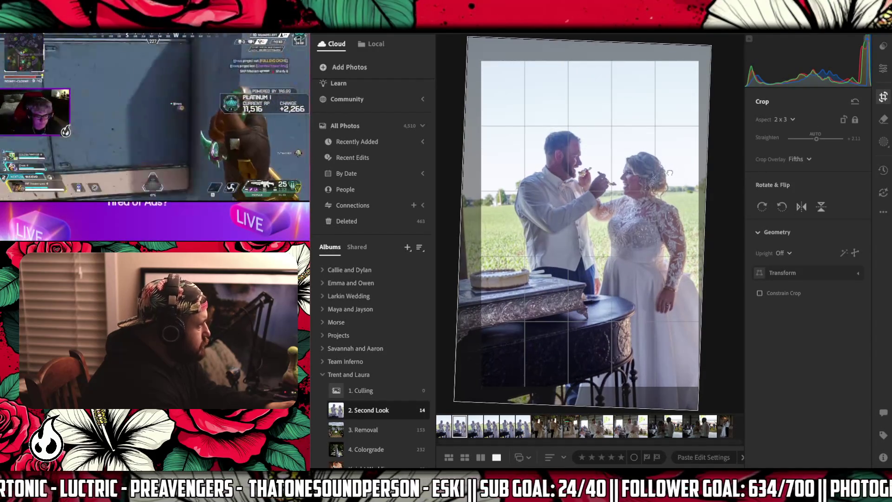
left_click(879, 68)
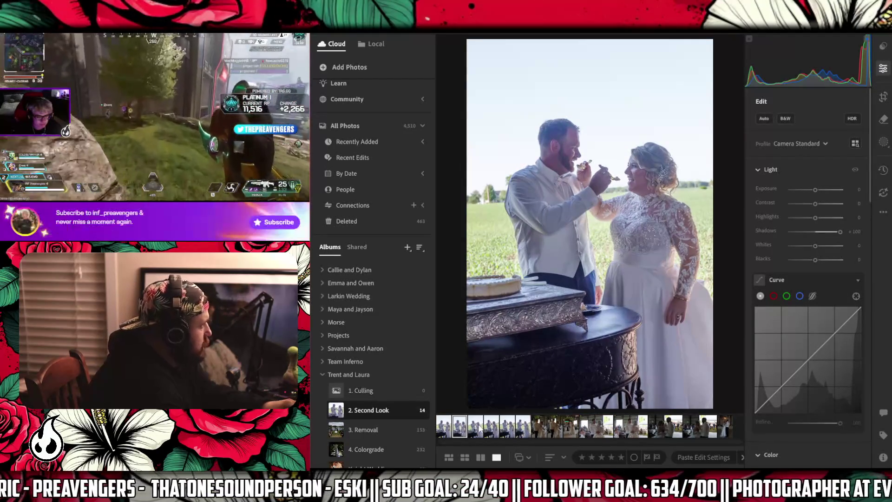
left_click(476, 426)
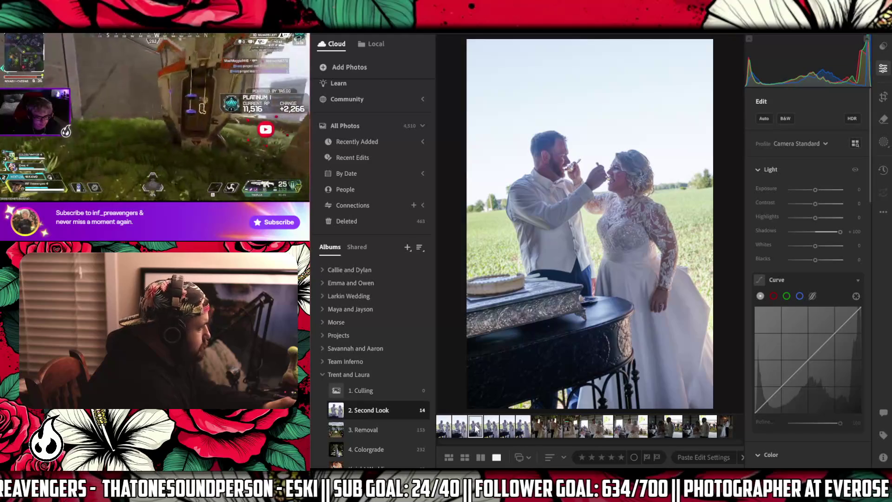
key("Left")
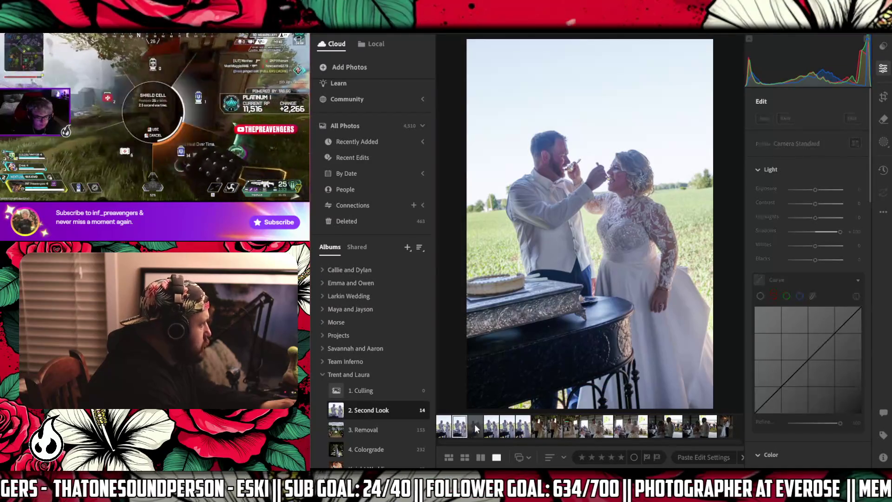
- Straighten the next cake-feeding shot about 2.17° and crop it to 2x3
key("Left")
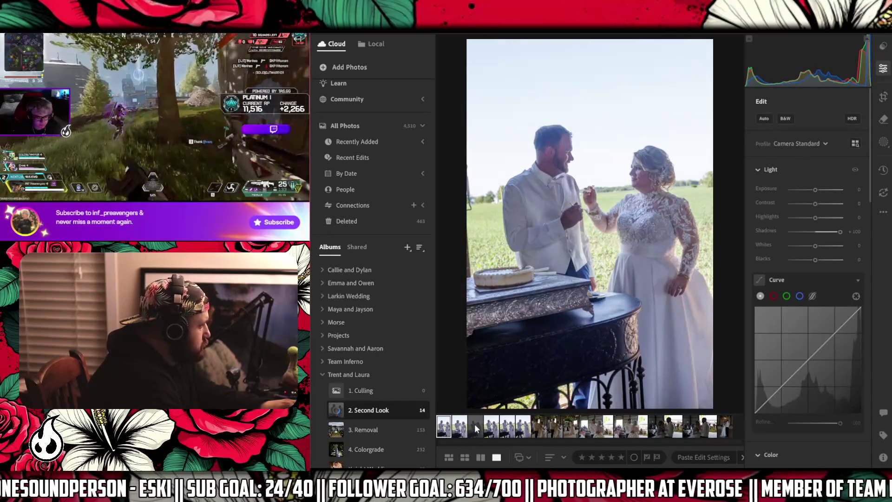
left_click(494, 426)
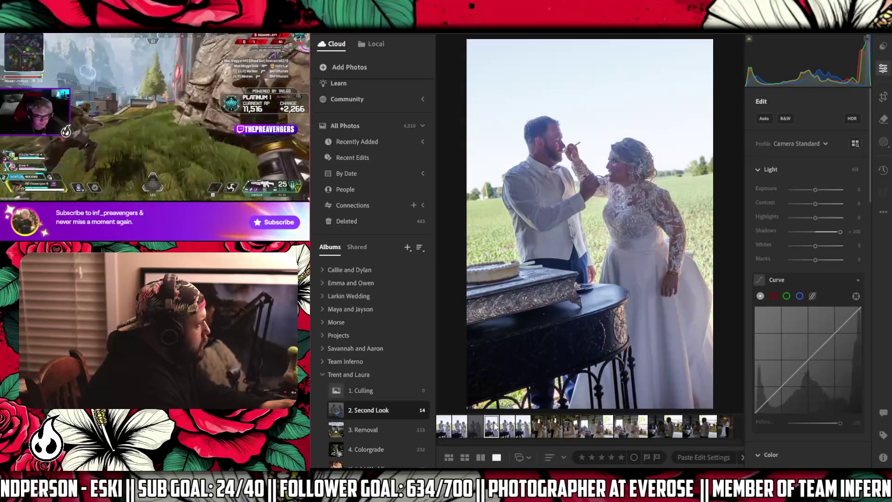
left_click(508, 426)
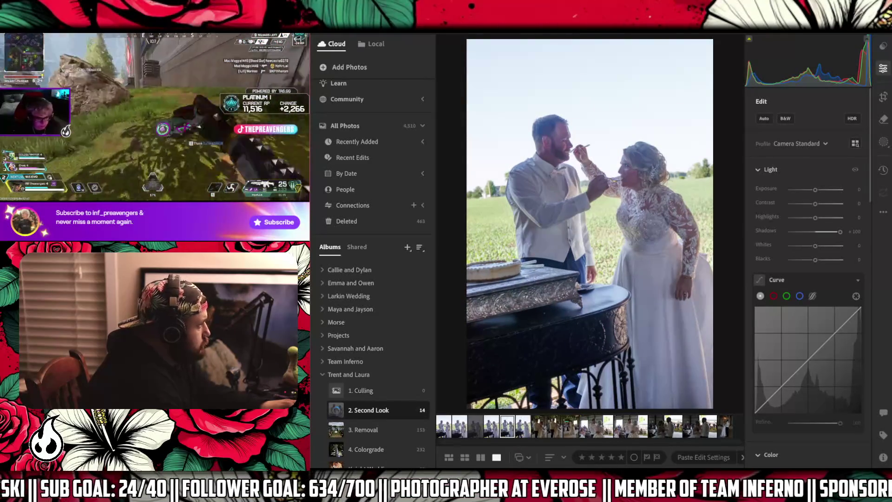
key("c")
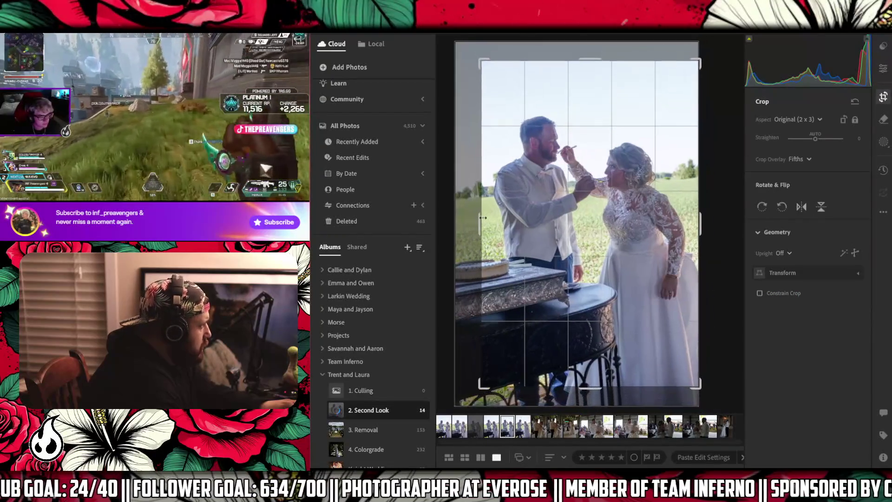
left_click_drag(480, 223, 489, 208)
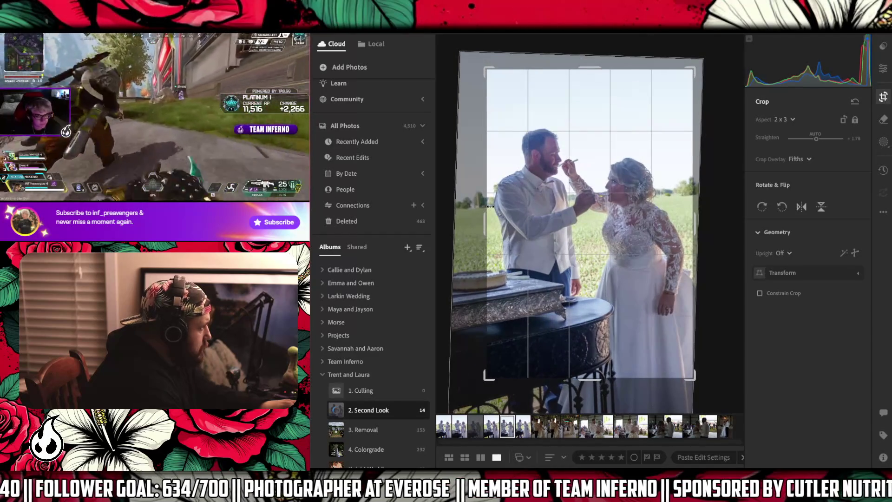
left_click_drag(716, 193, 667, 198)
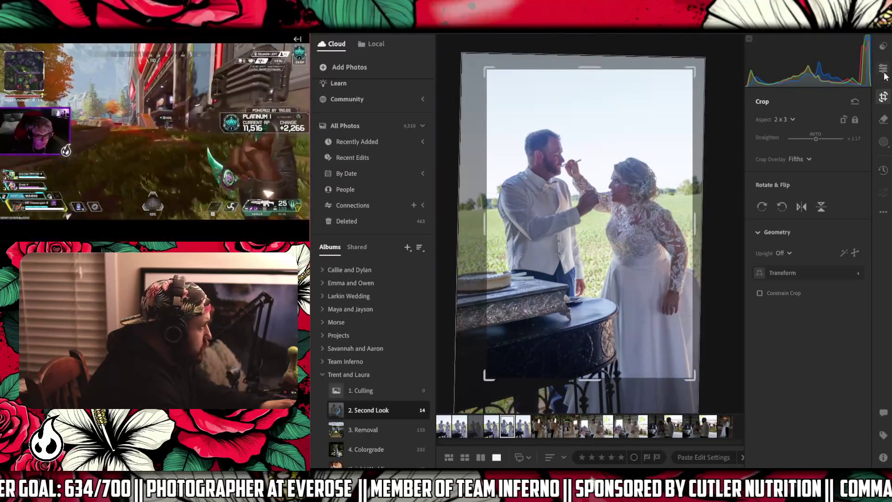
left_click(883, 69)
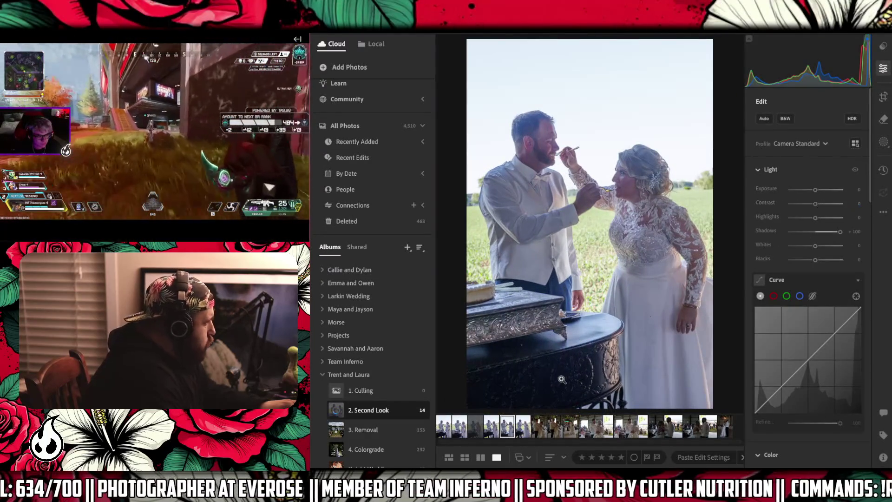
- Select three photos in the Second Look filmstrip, including another cake-feeding shot
left_click(495, 430)
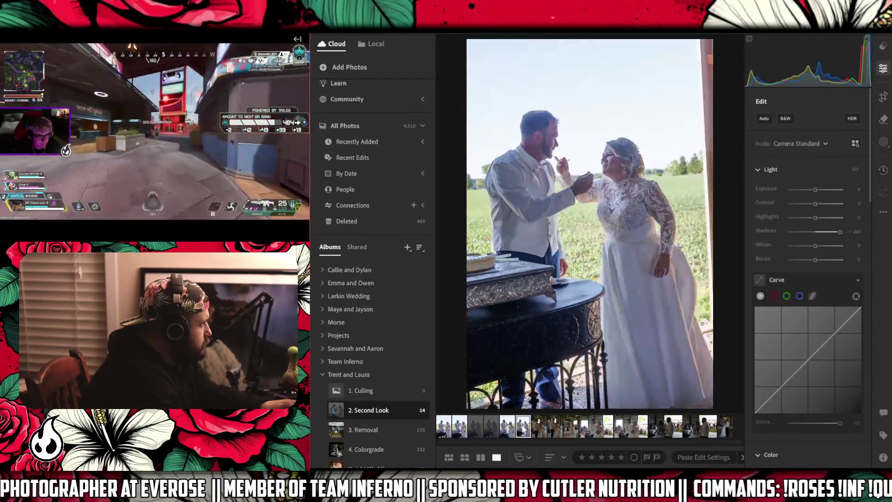
left_click(523, 427)
right_click(480, 426)
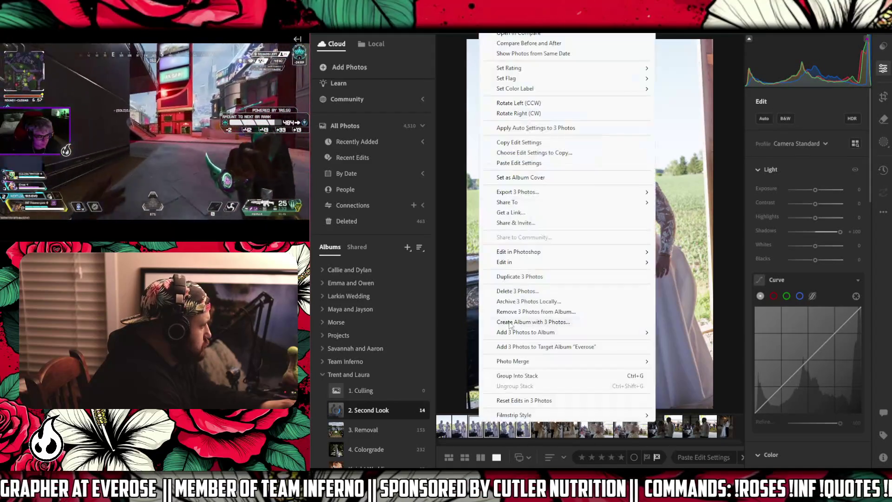
- Delete the three selected photos, leaving 11 in 2. Second Look
left_click(522, 290)
left_click(636, 313)
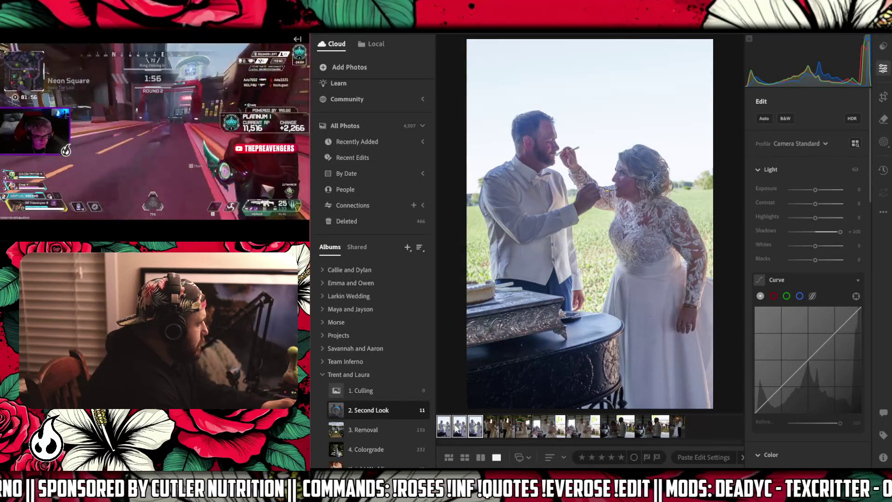
left_click(458, 430)
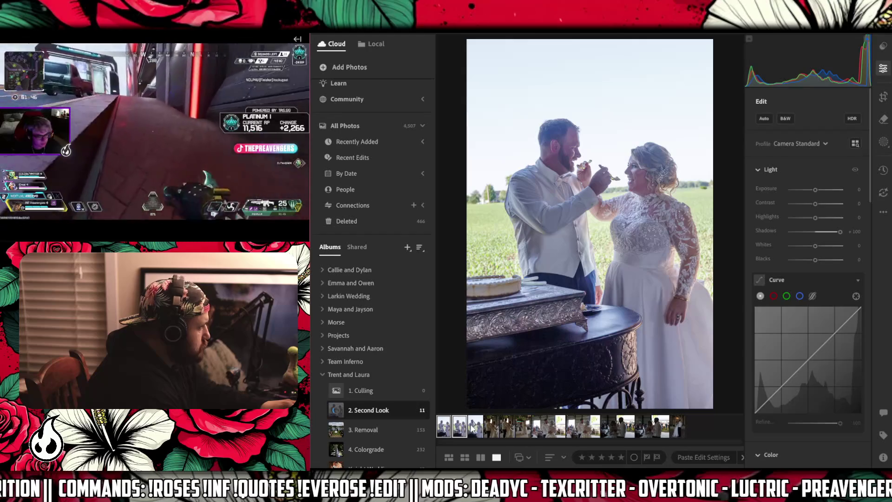
left_click(474, 430)
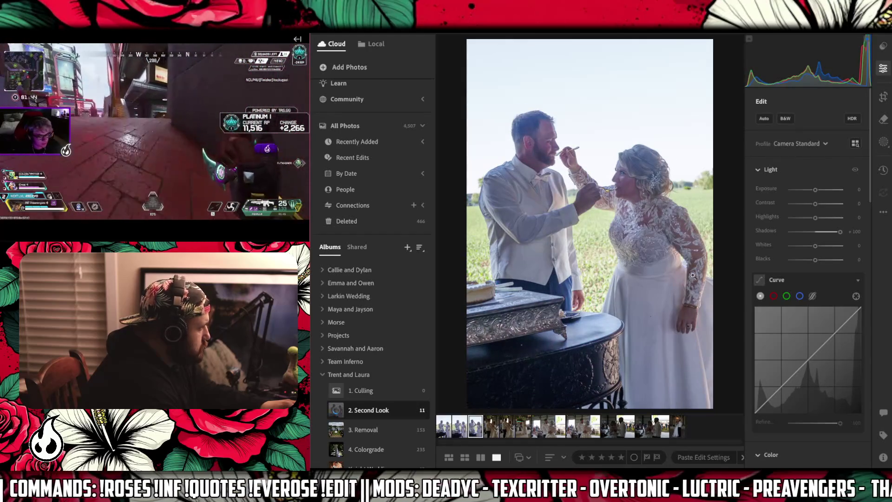
- Brush over the small spot on the cake table and erase it with Generative Remove
left_click(884, 121)
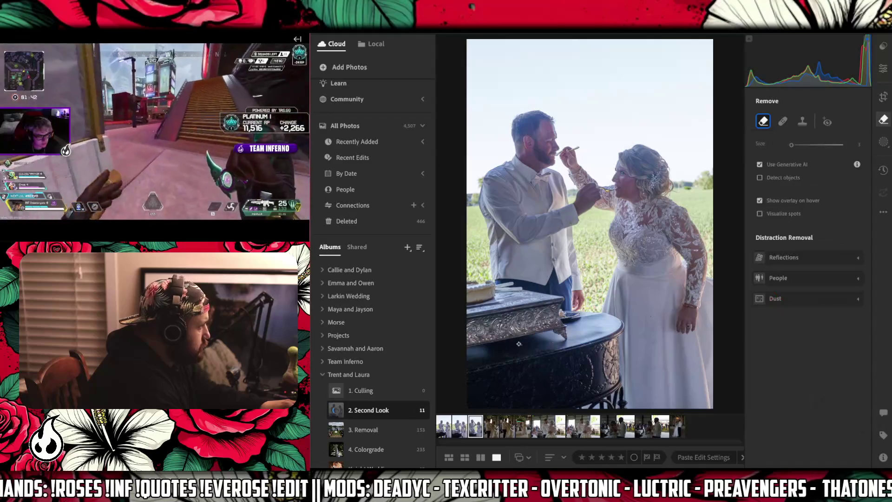
left_click_drag(533, 351, 525, 349)
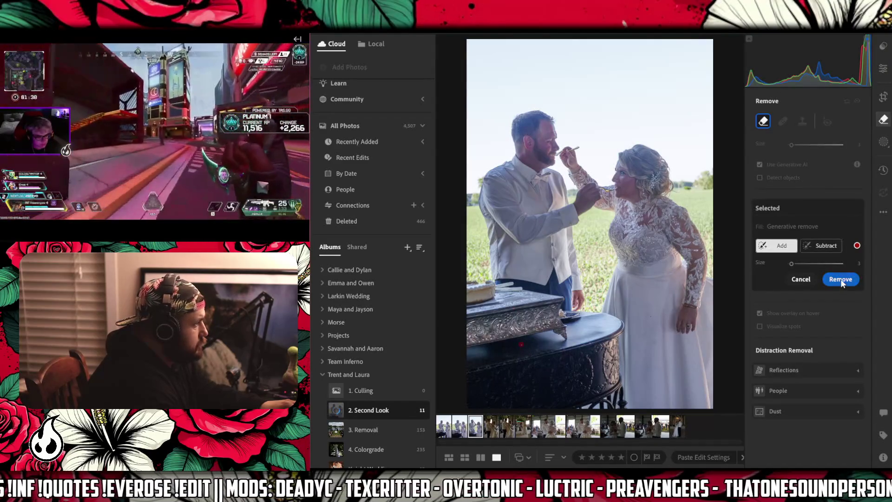
left_click(840, 279)
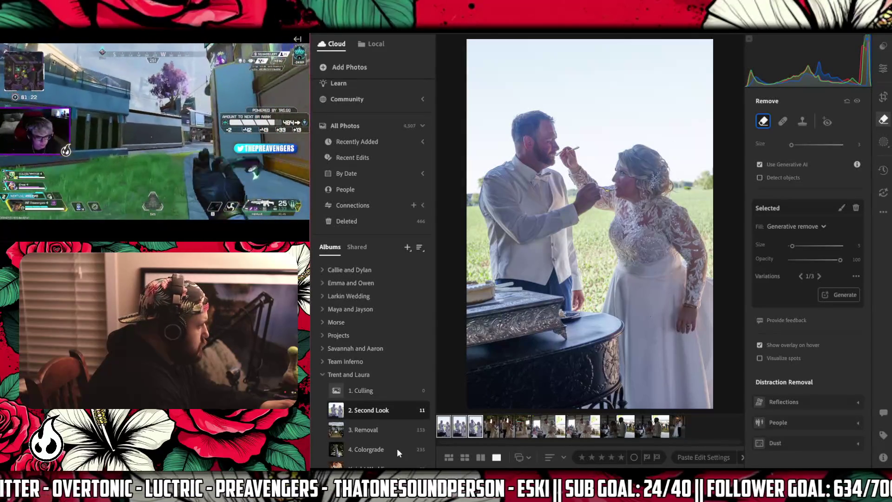
key("Right")
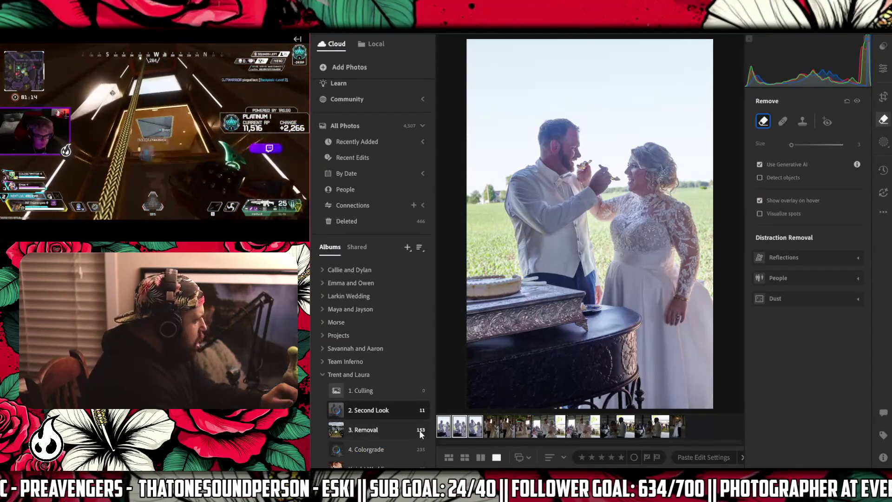
- Erase the small spots on the dance floor of the first-dance photo with Generative Remove
right_click(469, 311)
key("Escape")
key("Right")
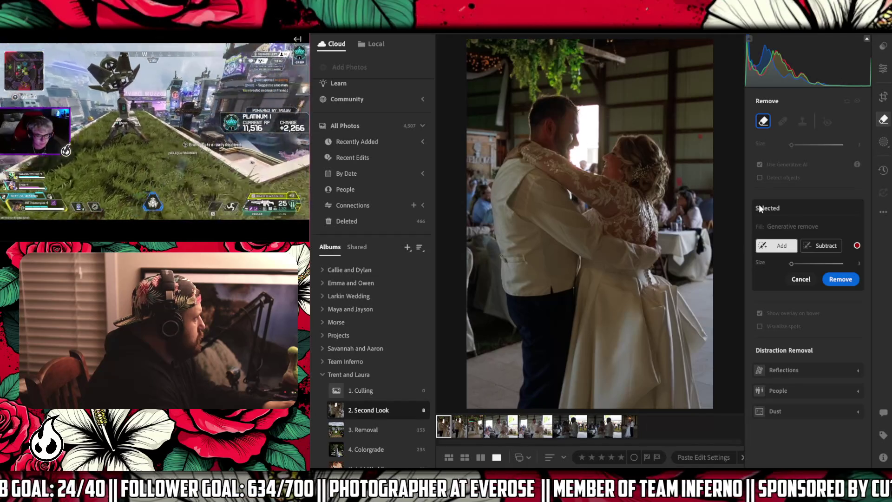
left_click(835, 282)
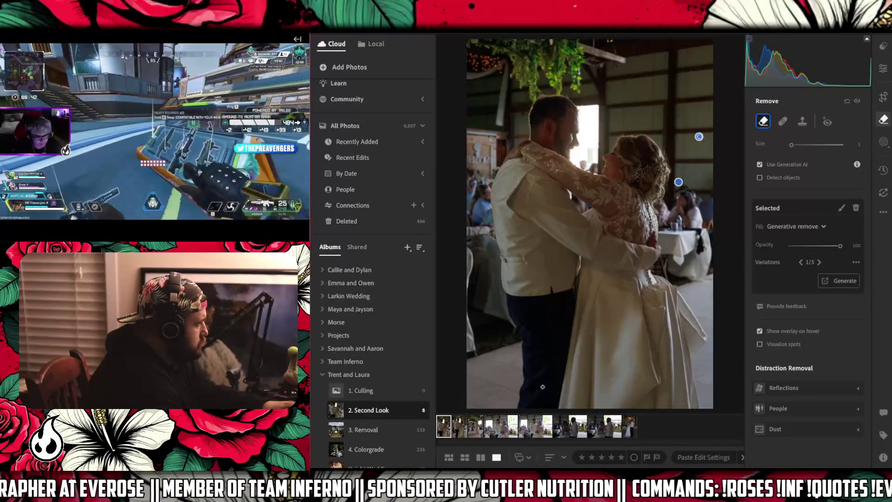
left_click(496, 383)
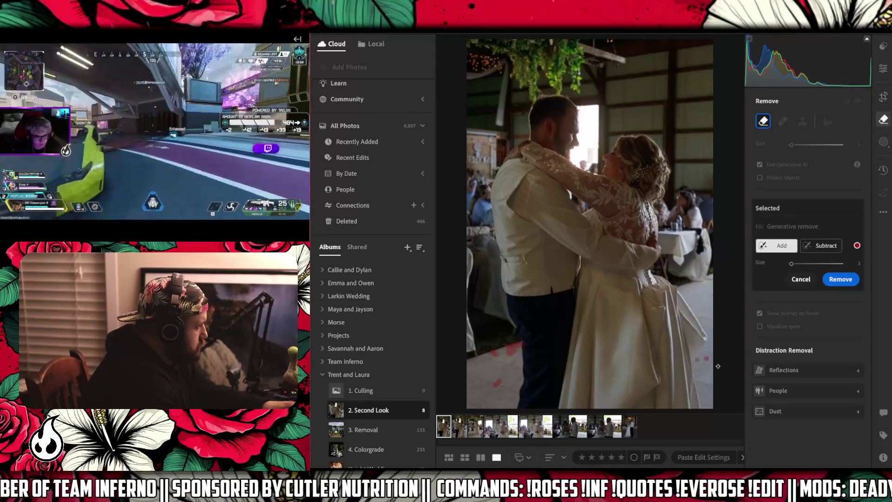
left_click(832, 280)
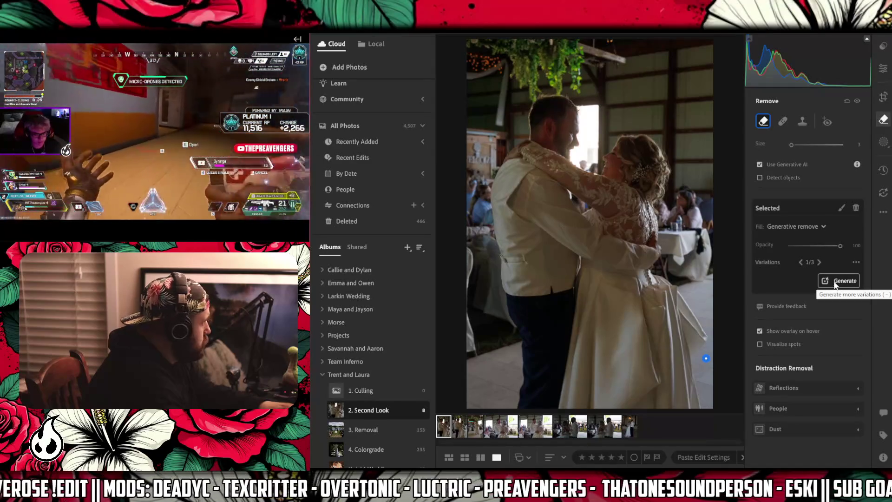
- Open the second first-dance photo from the filmstrip
left_click(458, 424)
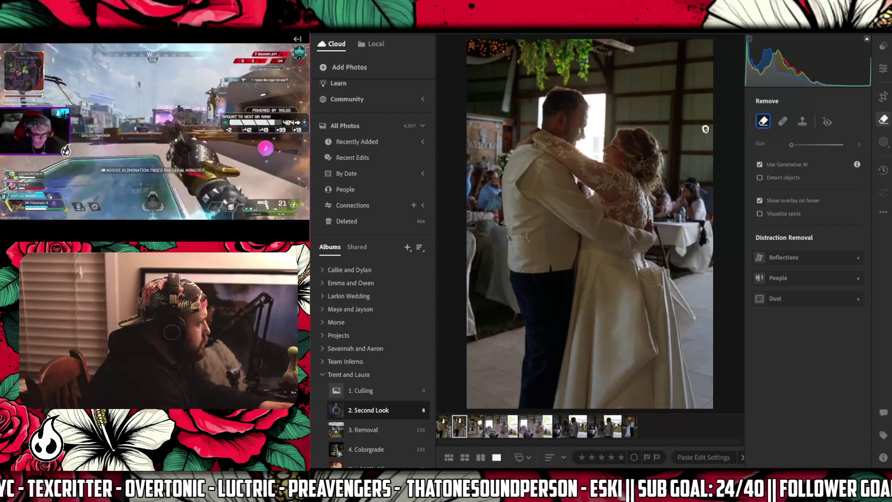
- Brush the back-wall spot, the spot near the bride and two floor spots, then run Generative Remove
left_click(706, 129)
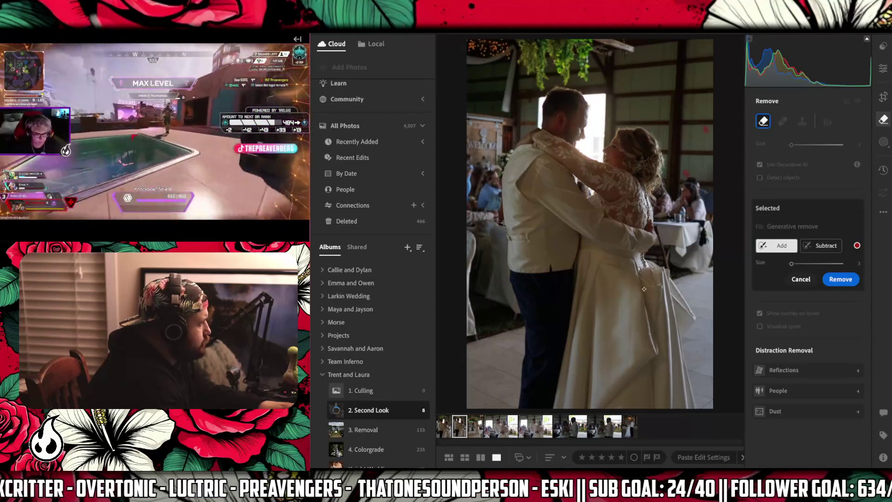
left_click(681, 279)
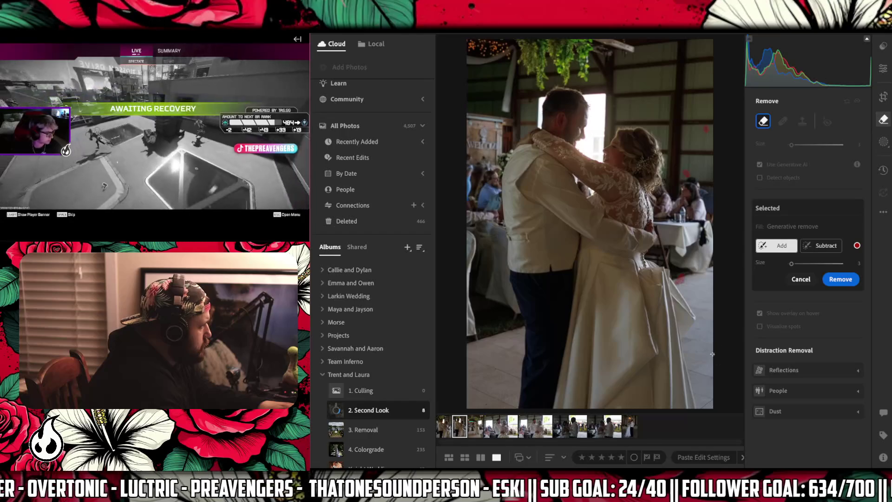
left_click_drag(709, 351, 693, 350)
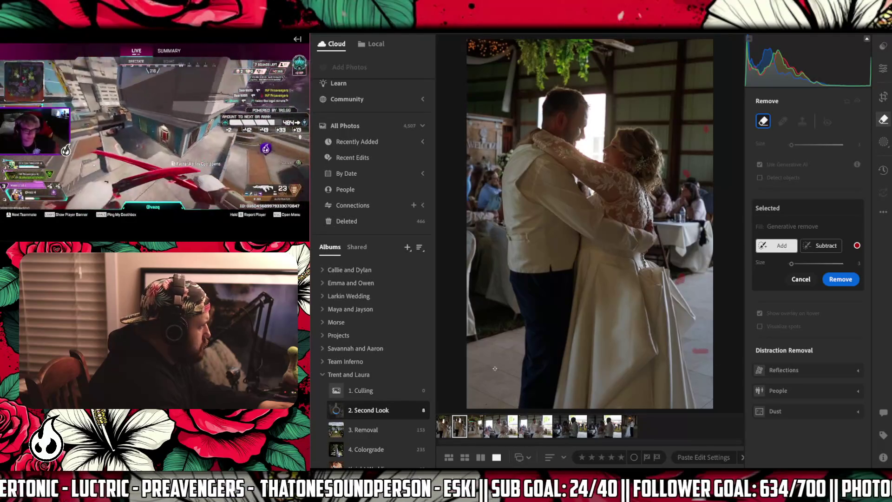
left_click(495, 369)
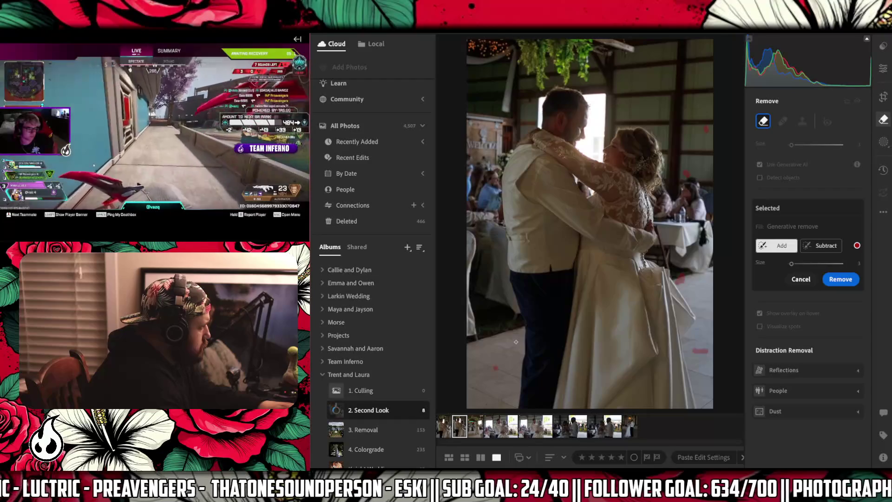
left_click(840, 279)
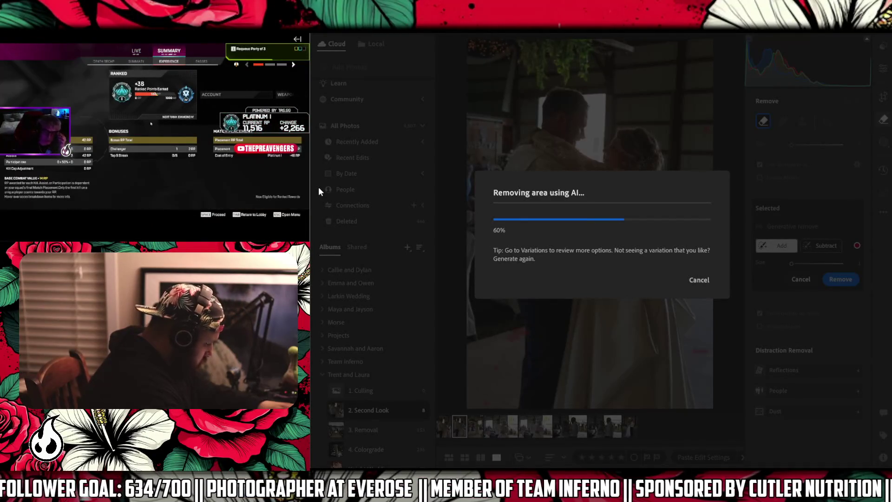
mouse_move(237, 187)
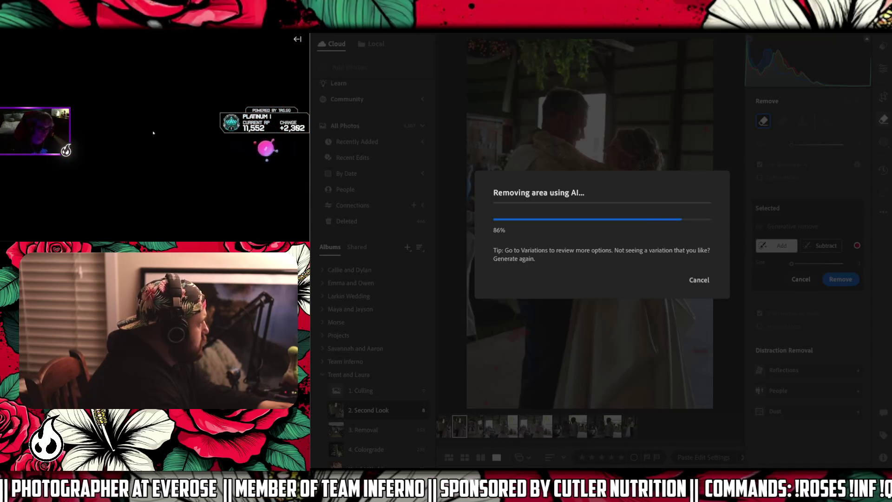
mouse_move(104, 109)
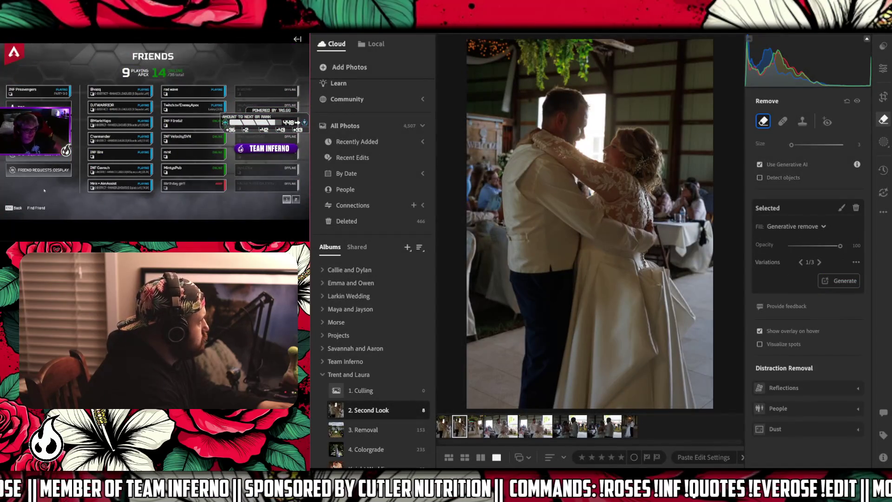
mouse_move(571, 488)
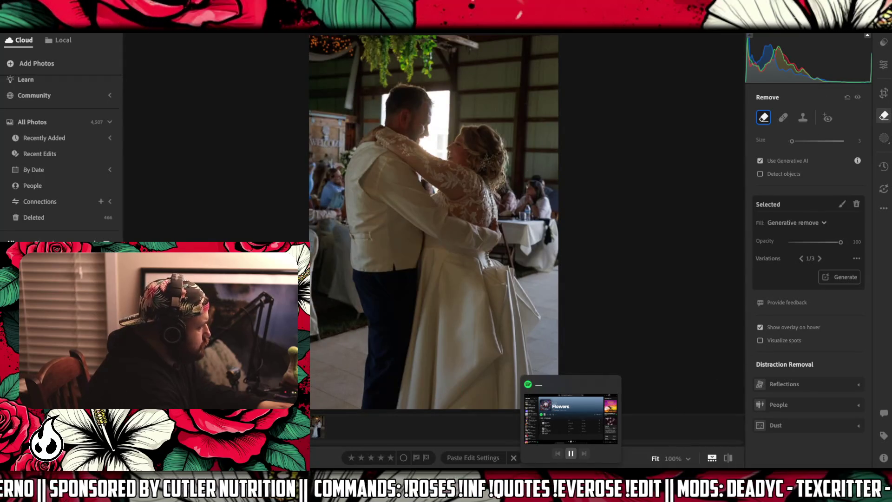
- Straighten the photo by −2.40° in a 2 x 3 crop and commit it
key("c")
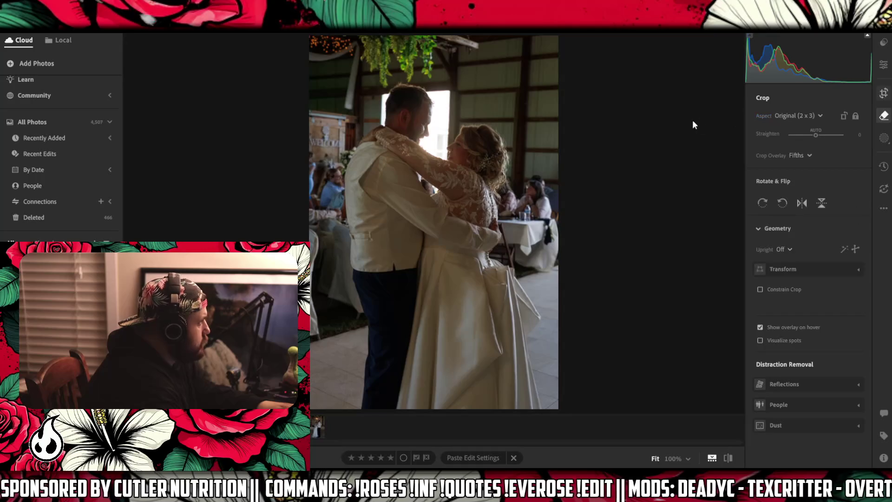
left_click_drag(647, 135, 639, 131)
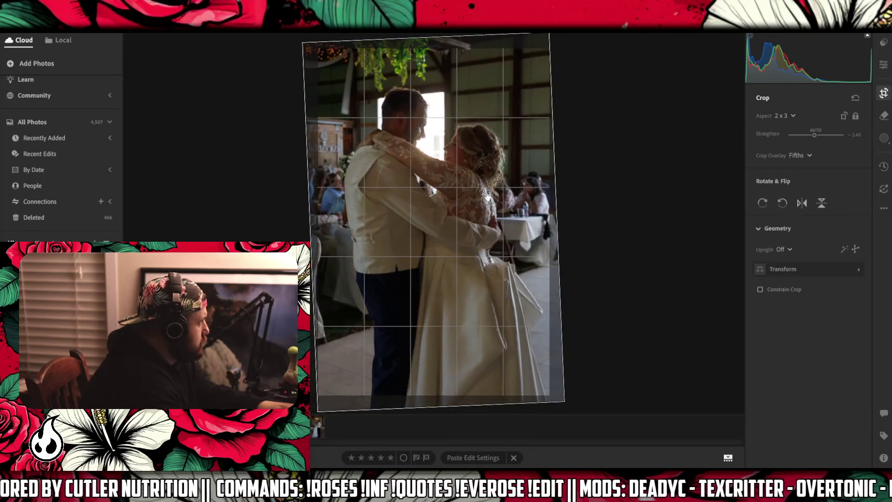
left_click(883, 65)
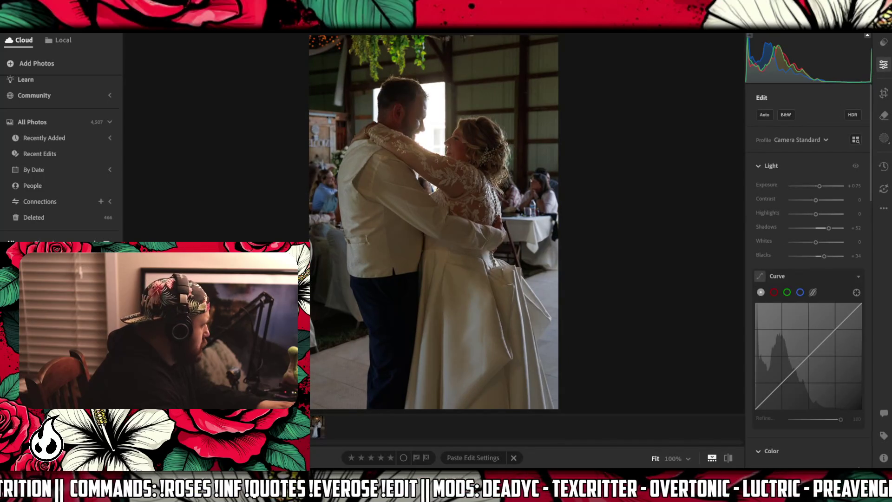
- Step through the next photos and delete the close-up first-dance shot
right_click(150, 223)
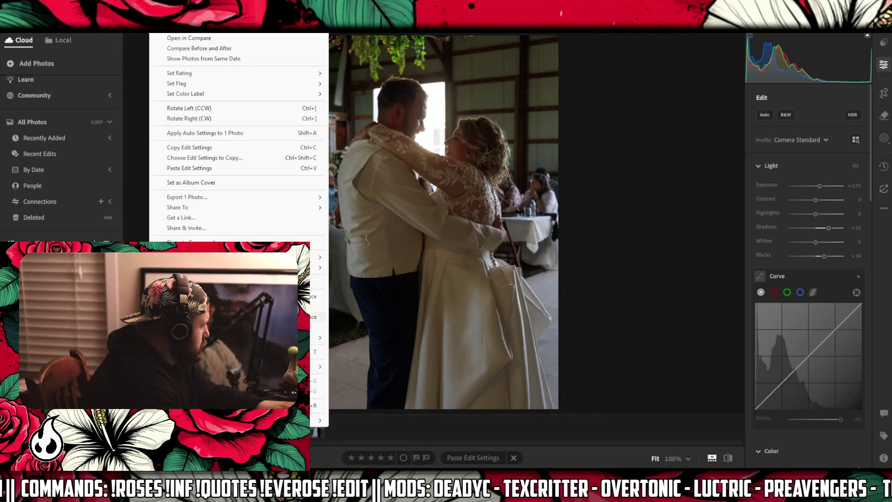
key("Escape")
key("Right")
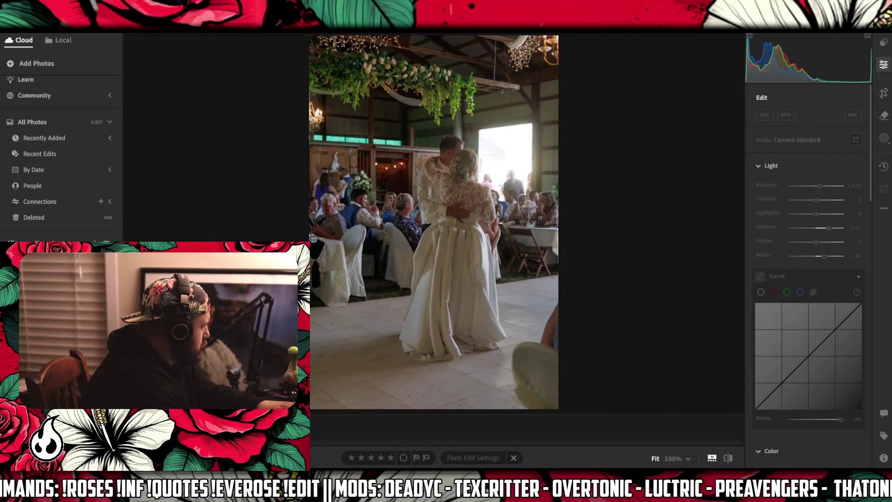
key("Right")
right_click(132, 34)
key("Escape")
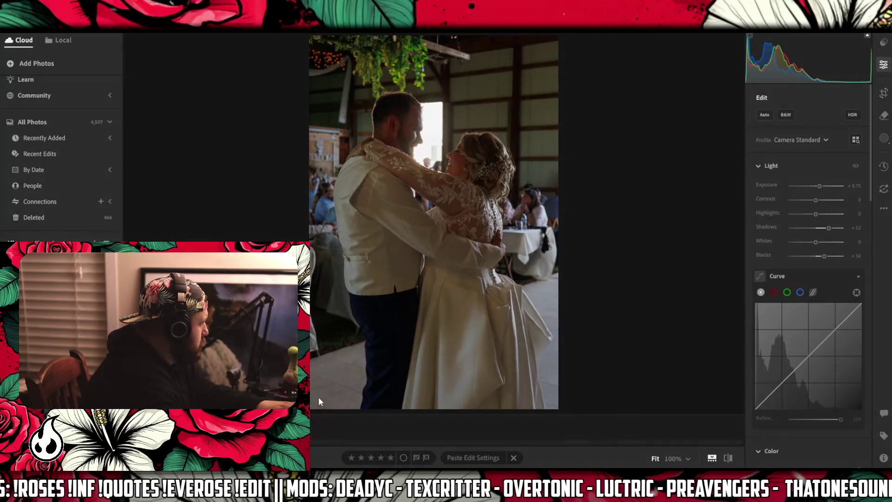
key("Delete")
key("Return")
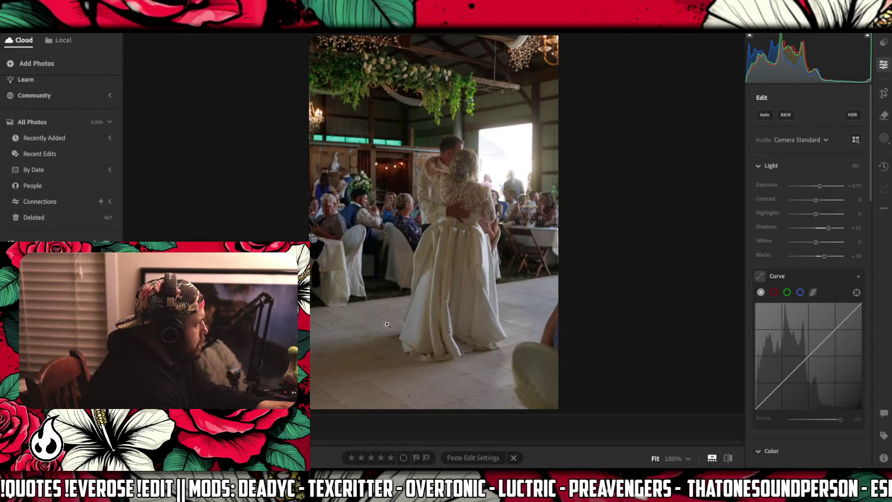
- Mark six dance-floor spots with the generative Remove brush and start the removal
left_click(449, 198)
left_click(450, 198)
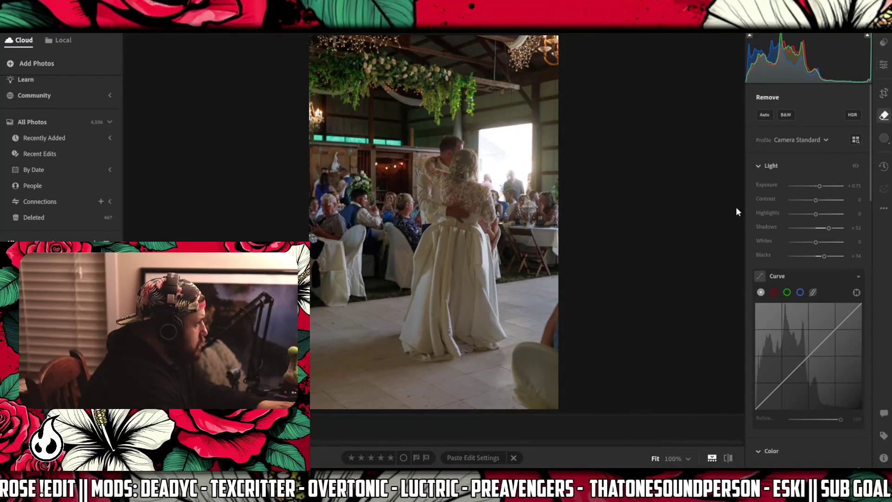
left_click(884, 116)
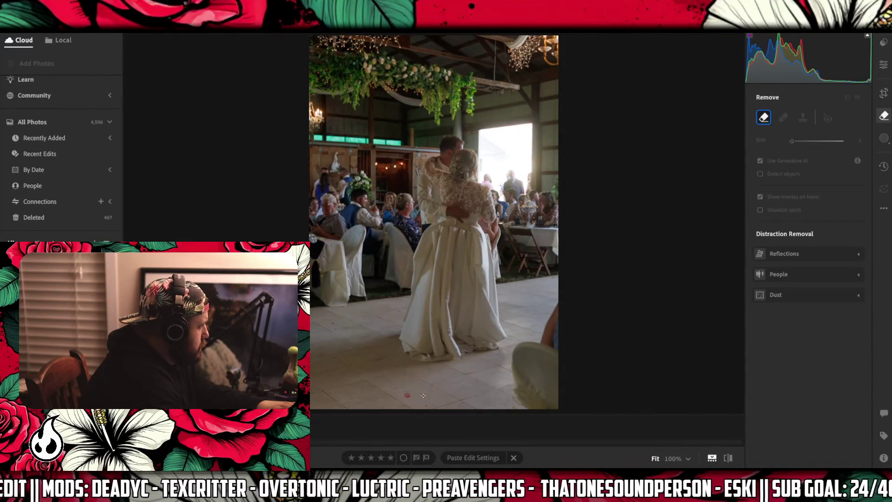
left_click(424, 394)
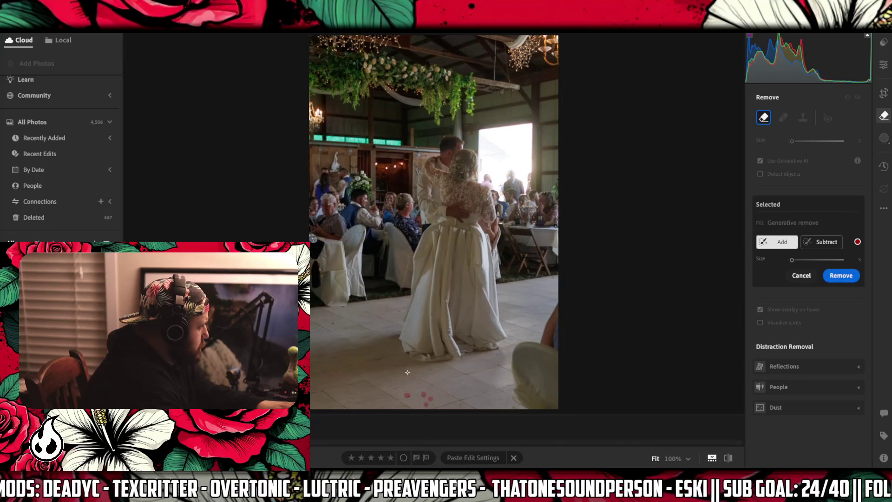
left_click(399, 386)
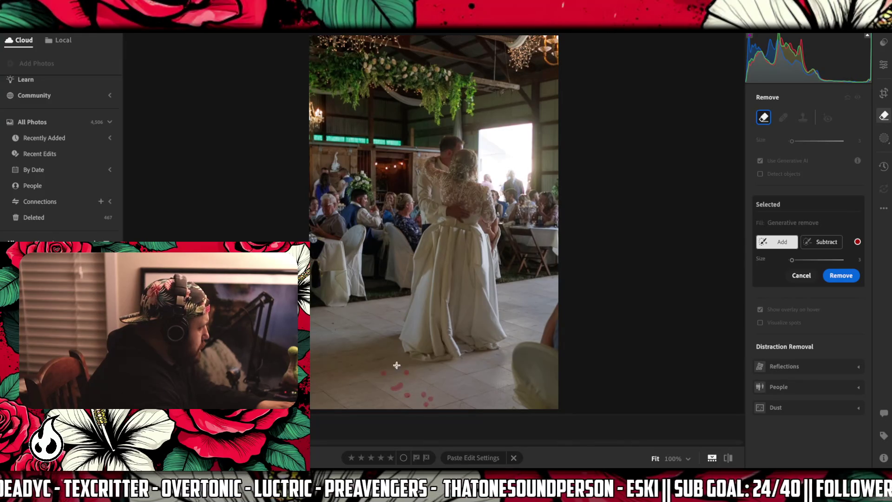
left_click(462, 402)
left_click(458, 379)
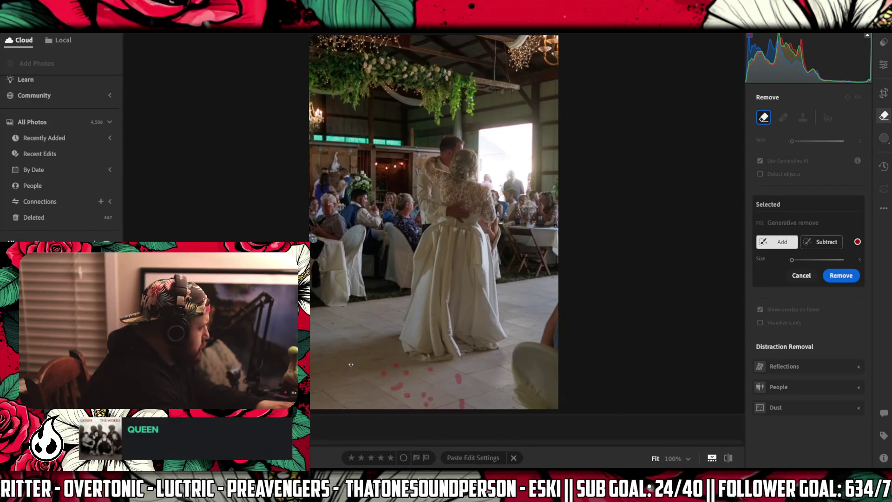
left_click(335, 326)
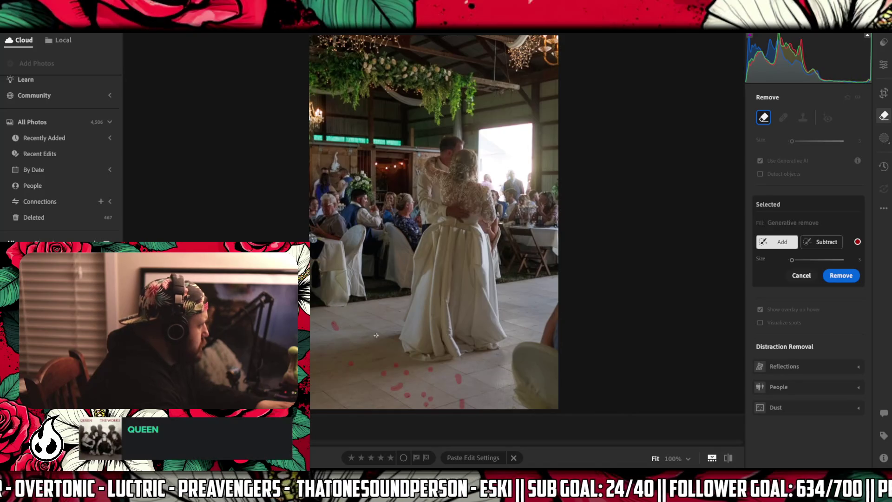
left_click(328, 345)
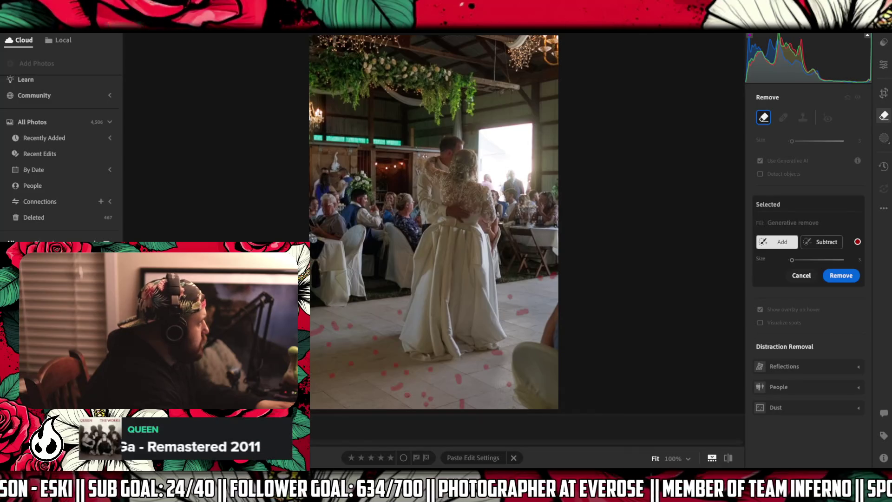
left_click(841, 276)
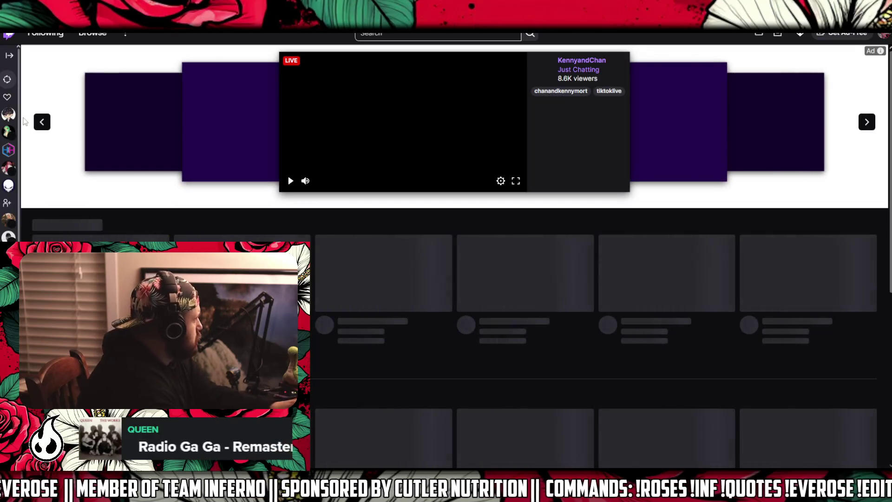
- Open the followed Apex Legends streamer's live channel from the followed-channels sidebar
left_click(10, 57)
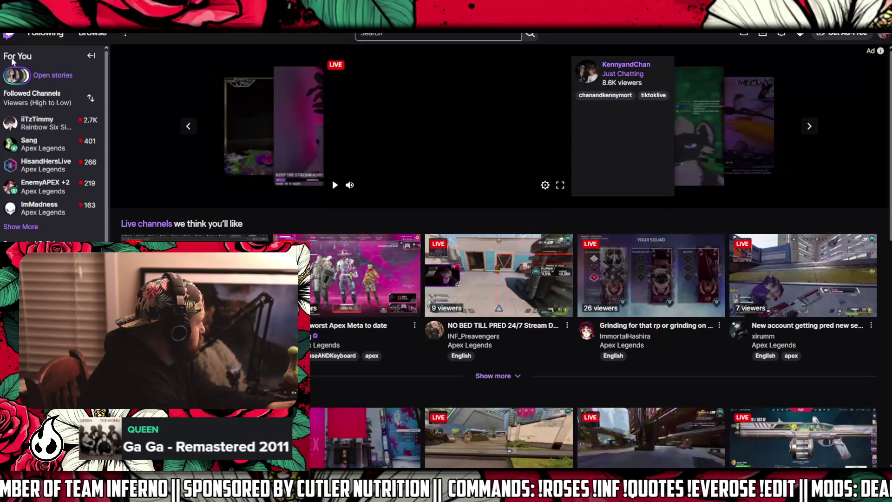
left_click(35, 230)
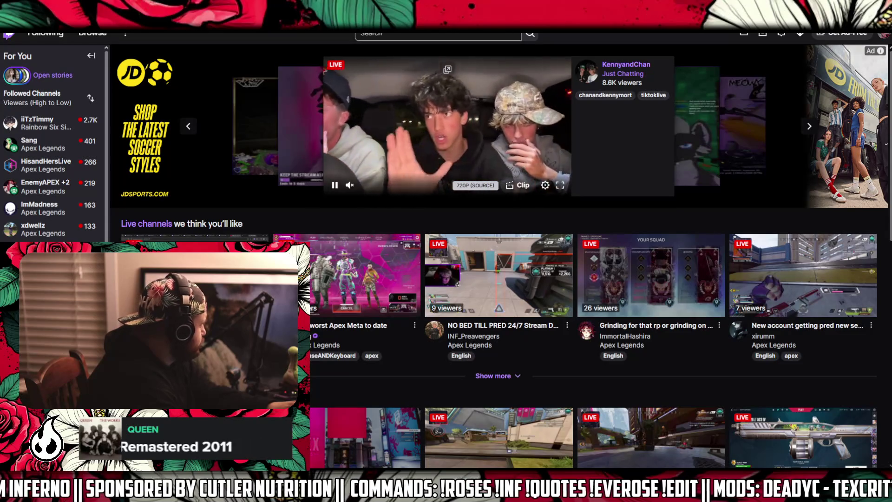
scroll(53, 145, "down", 3)
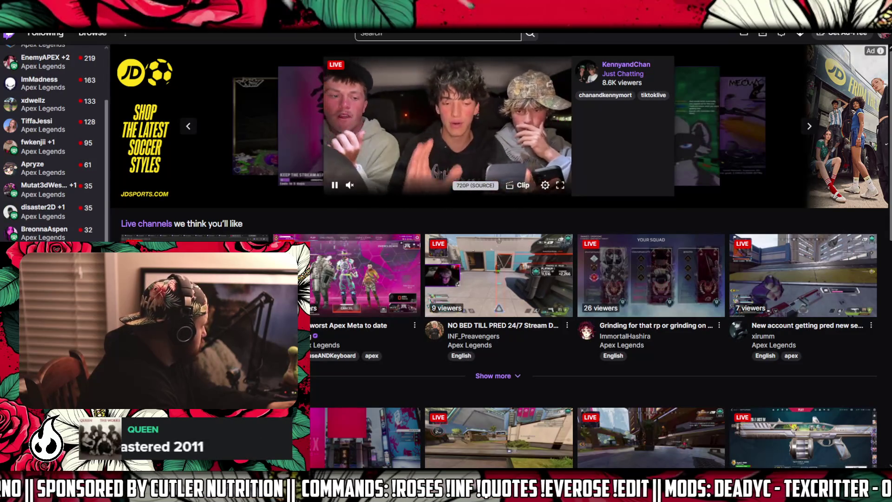
scroll(53, 144, "up", 3)
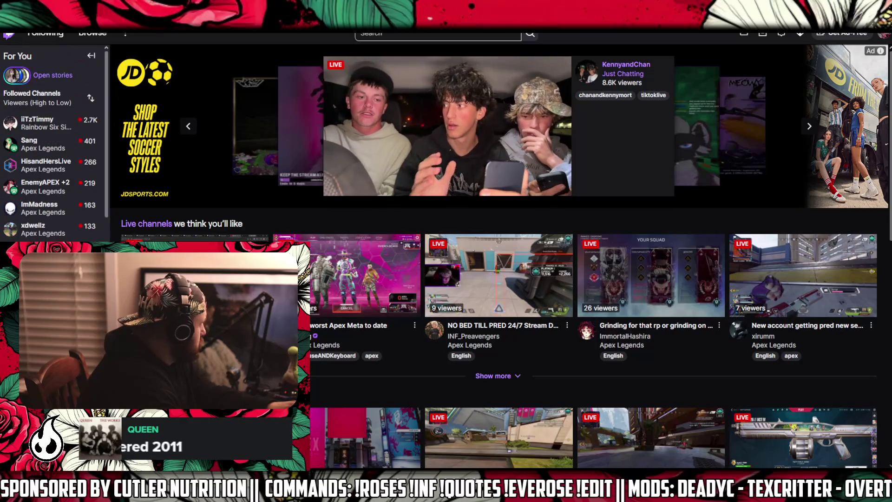
left_click(65, 145)
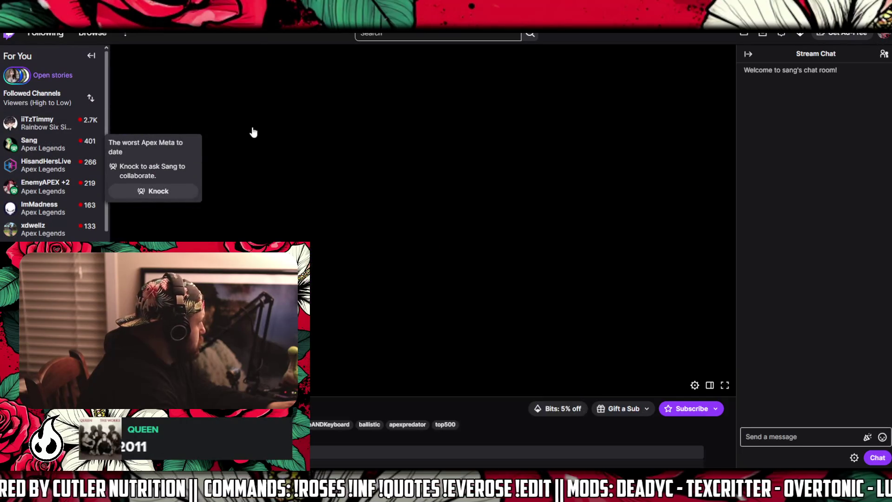
left_click(91, 57)
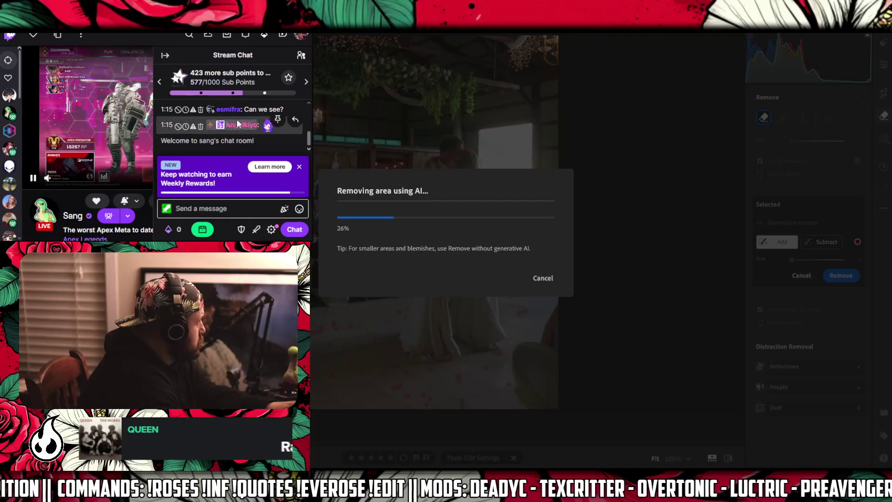
- Hide the stream chat and switch the stream to theatre mode
scroll(242, 122, "up", 1)
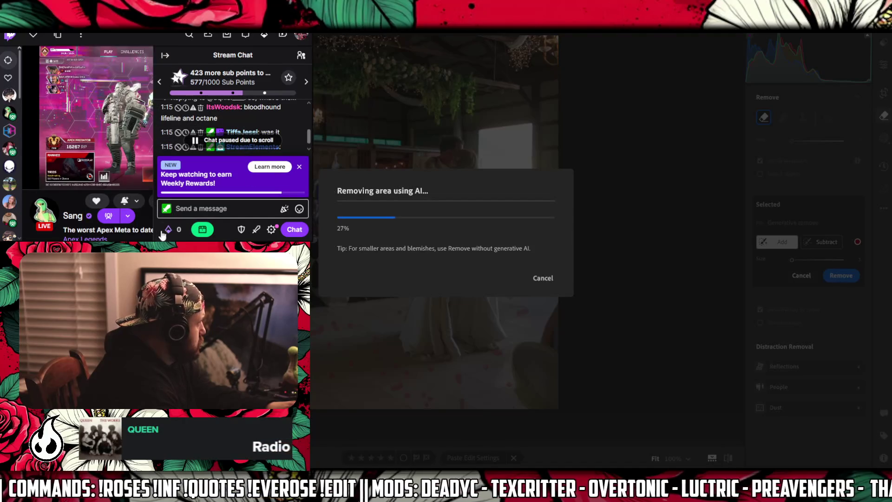
left_click(166, 56)
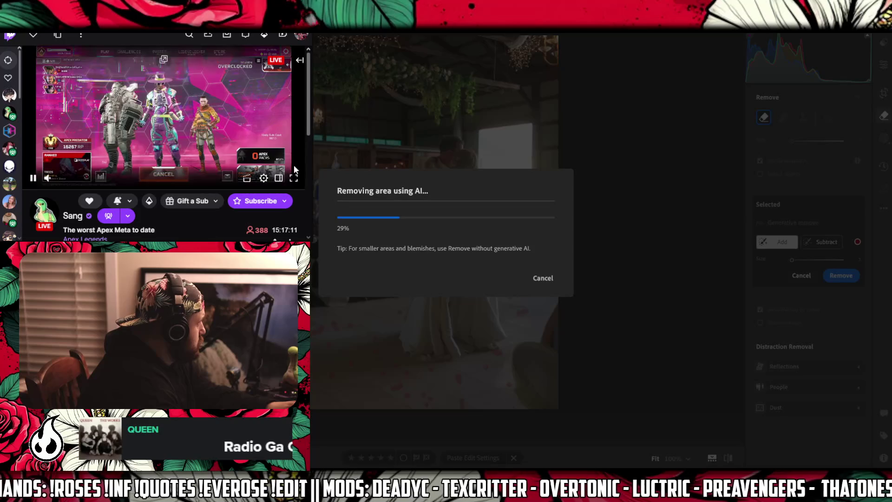
left_click(279, 180)
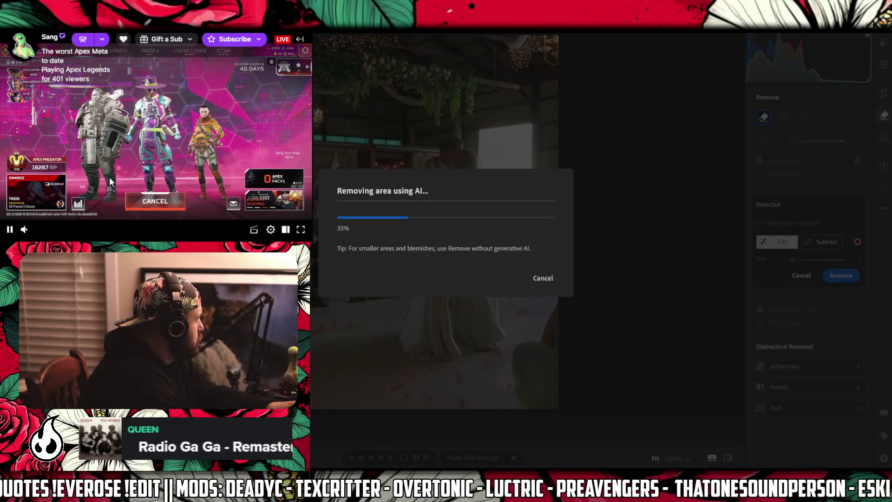
- Pause the background music, lower the stream volume to 50%, and bring the player window forward
mouse_move(571, 488)
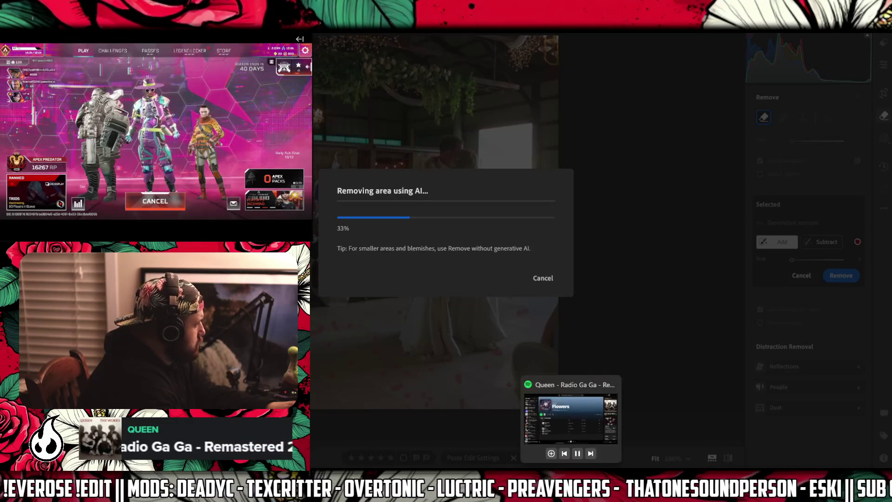
left_click(578, 453)
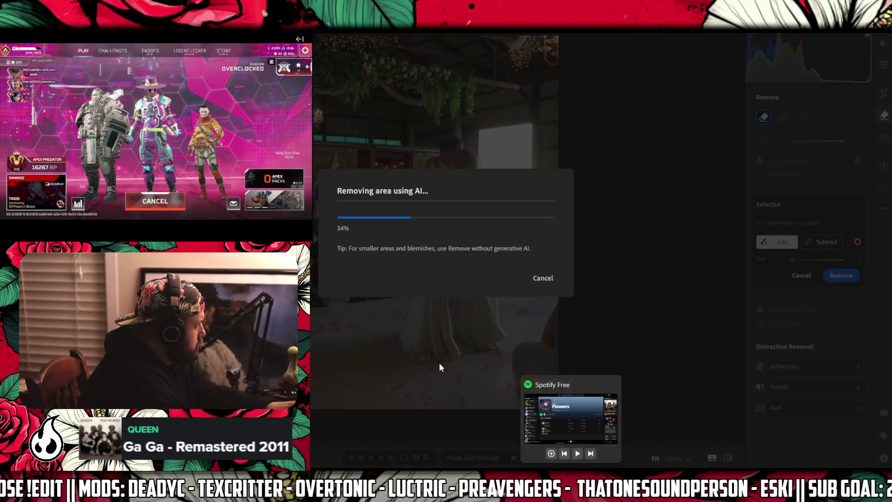
left_click_drag(80, 229, 57, 229)
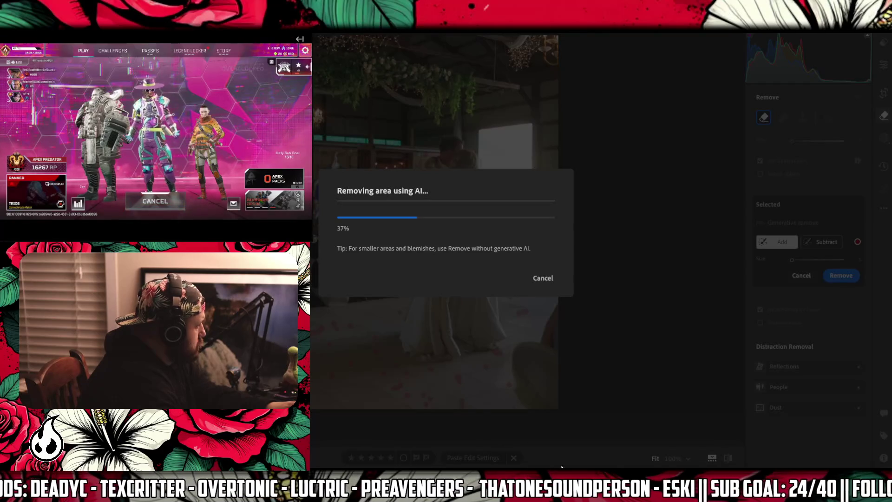
mouse_move(570, 488)
left_click(577, 454)
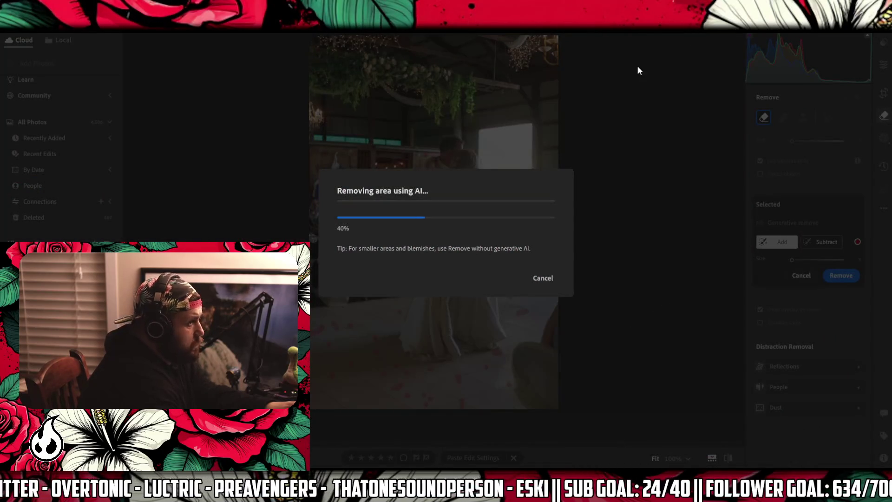
mouse_move(548, 493)
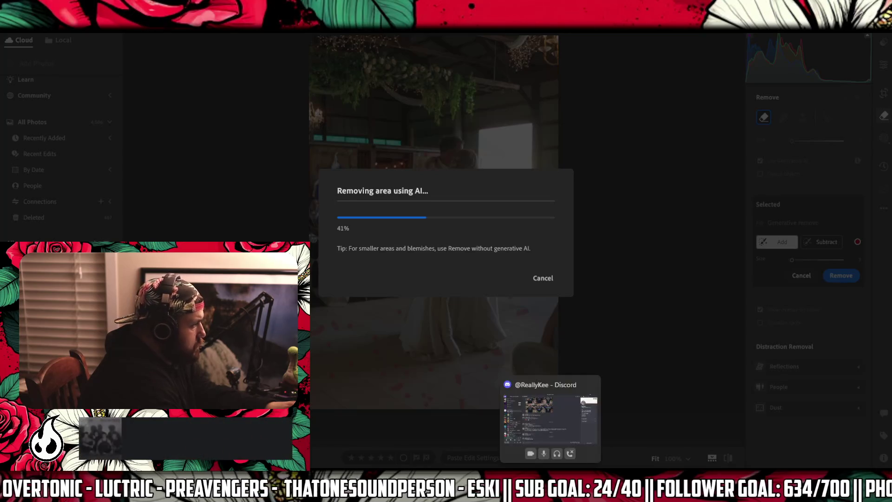
left_click(548, 418)
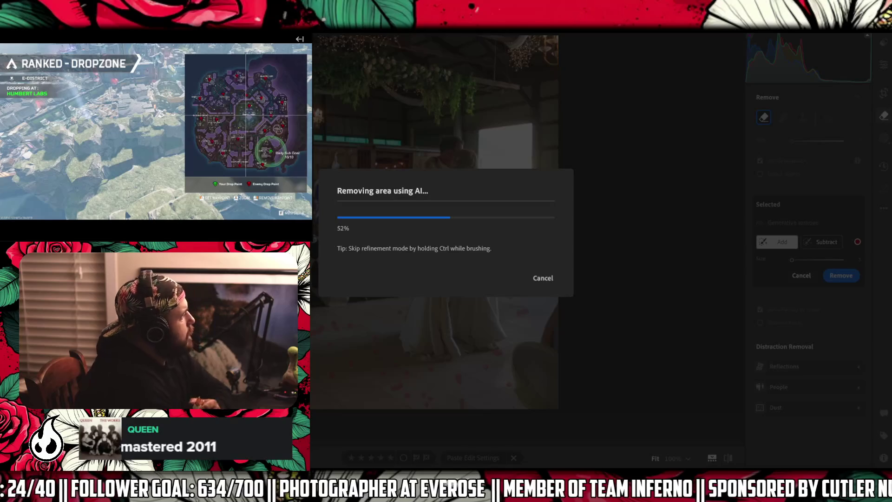
mouse_move(591, 490)
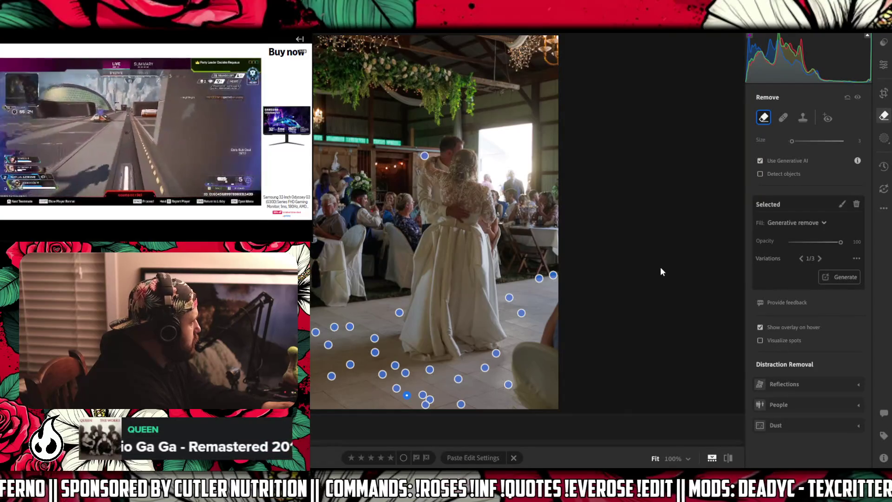
- Open Crop & Rotate on the cleaned first-dance photo
mouse_move(302, 55)
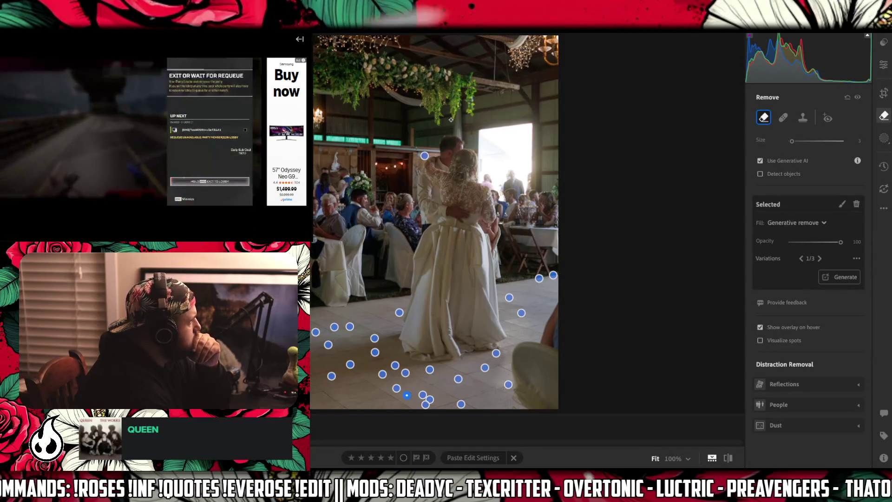
mouse_move(137, 132)
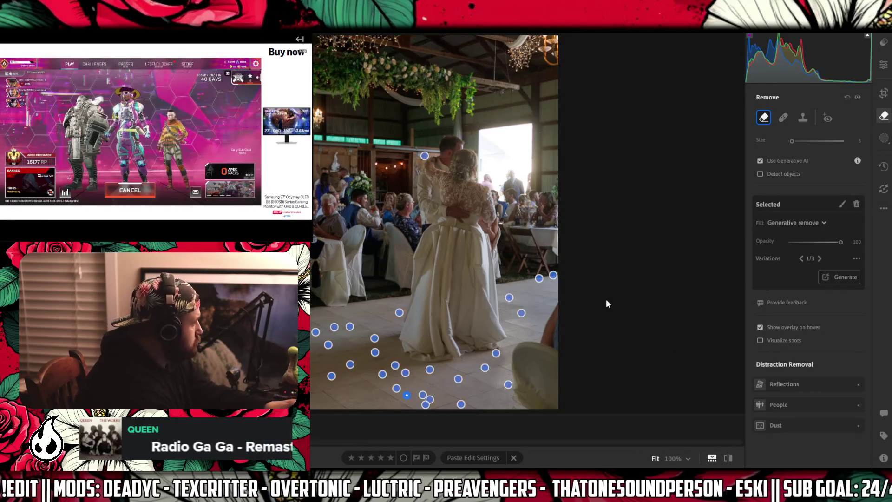
left_click(883, 94)
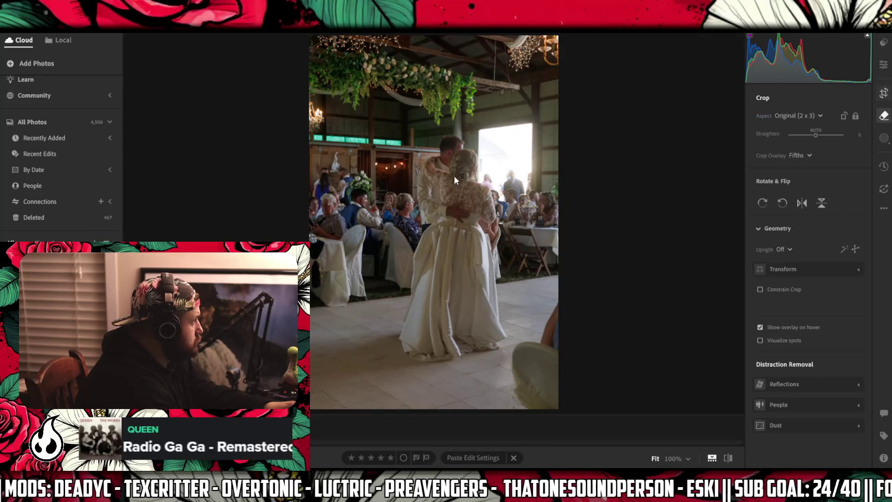
- Tighten the 2 x 3 crop around the dancing couple, apply it, and advance to the next photo
left_click_drag(321, 184, 330, 181)
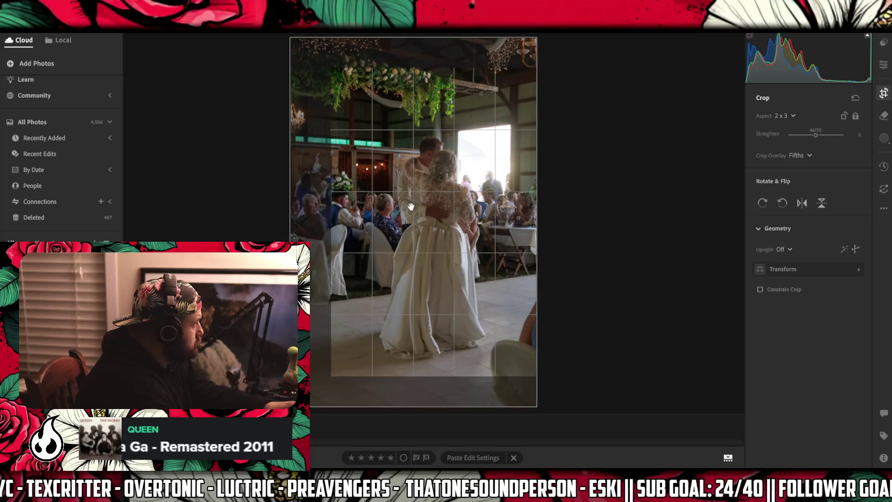
left_click_drag(397, 219, 397, 227)
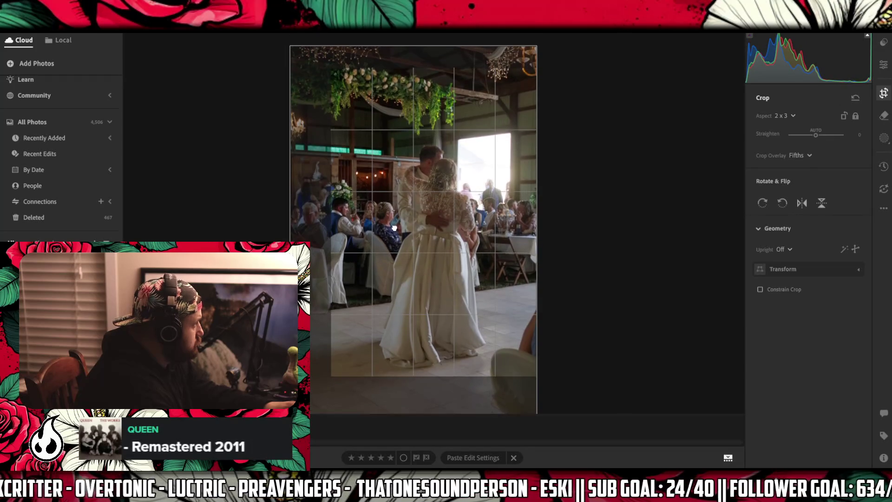
left_click(884, 65)
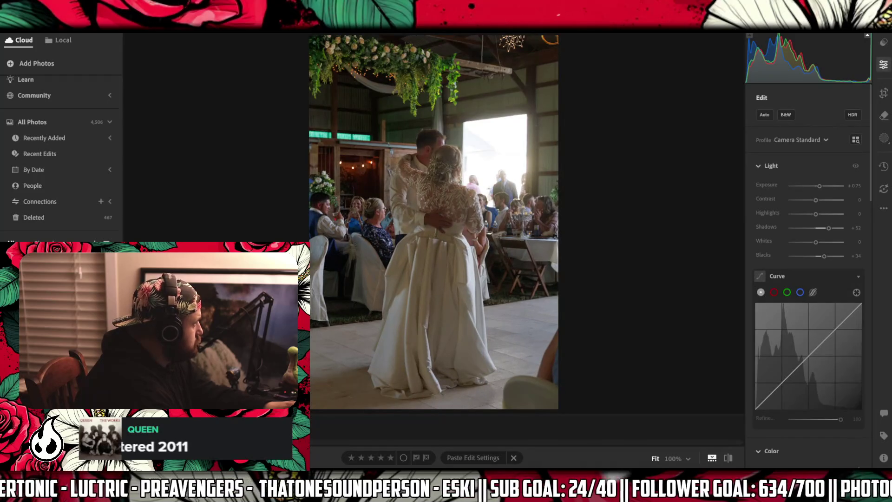
key("Right")
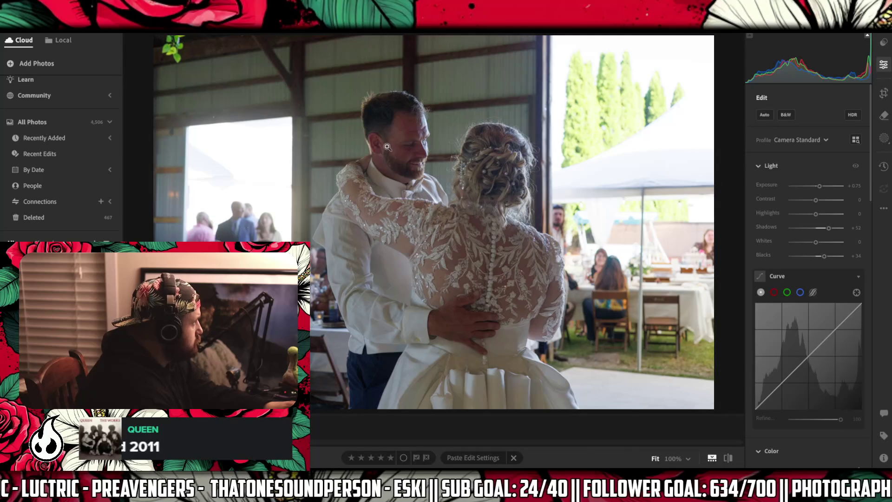
- Mark the spots on the groom's head and the bride's hair with the generative Remove brush
left_click(884, 115)
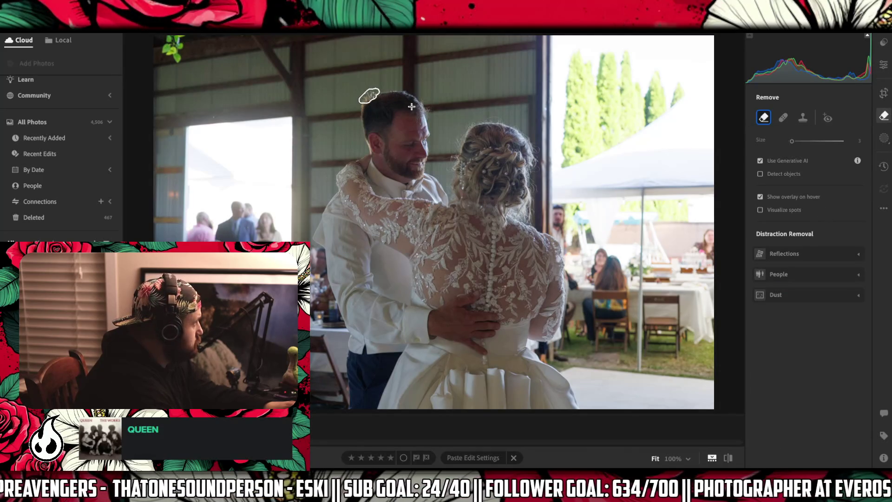
left_click(369, 96)
left_click(480, 121)
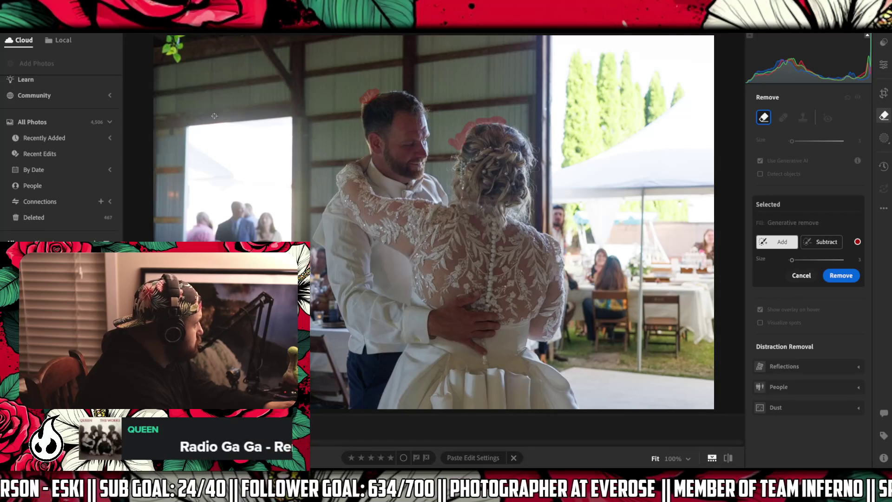
- Mark the barn-wall spot and run Generative Remove on all marked spots
left_click(213, 118)
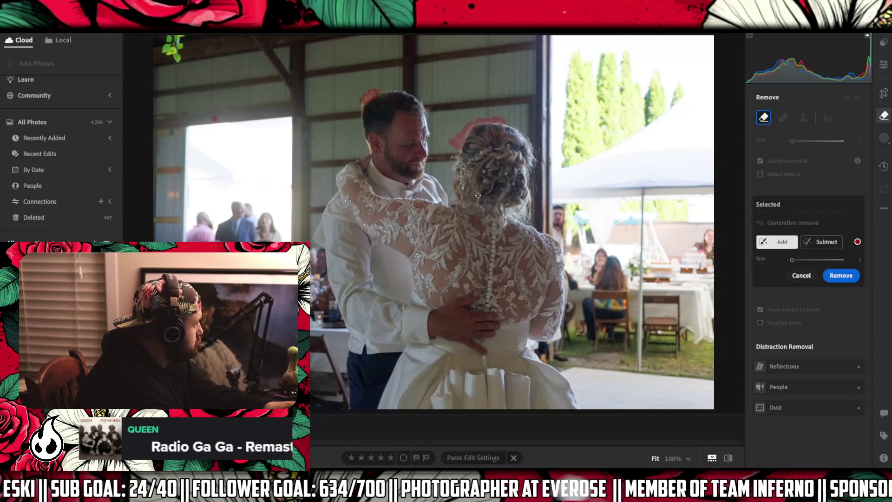
left_click(843, 276)
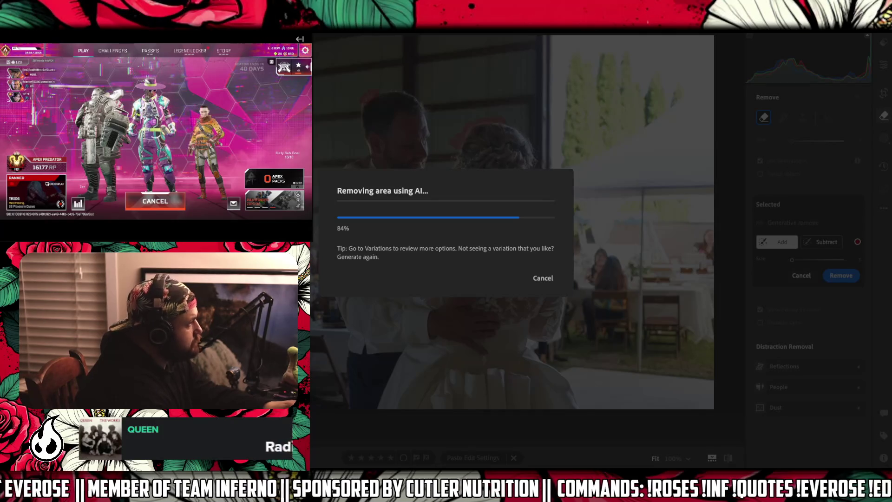
mouse_move(261, 48)
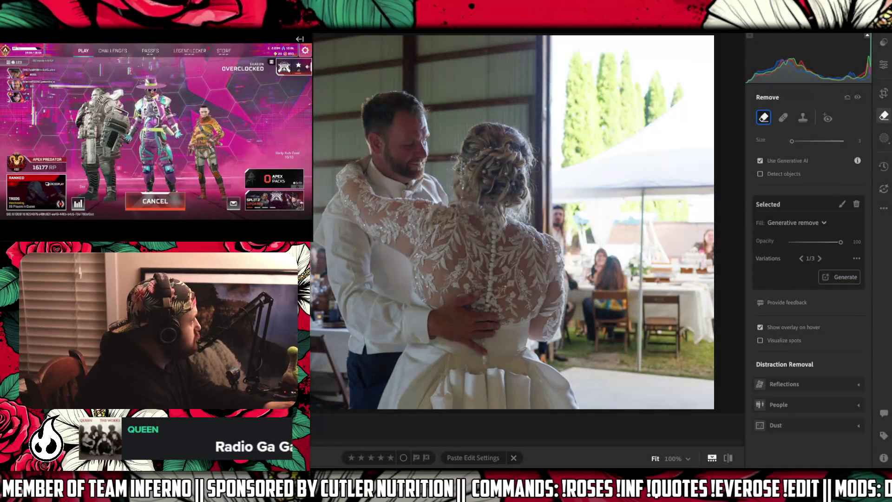
- Open a new tab, rearrange the windows, and widen Lightroom to the left
key("ctrl+t")
left_click_drag(56, 33, 728, 224)
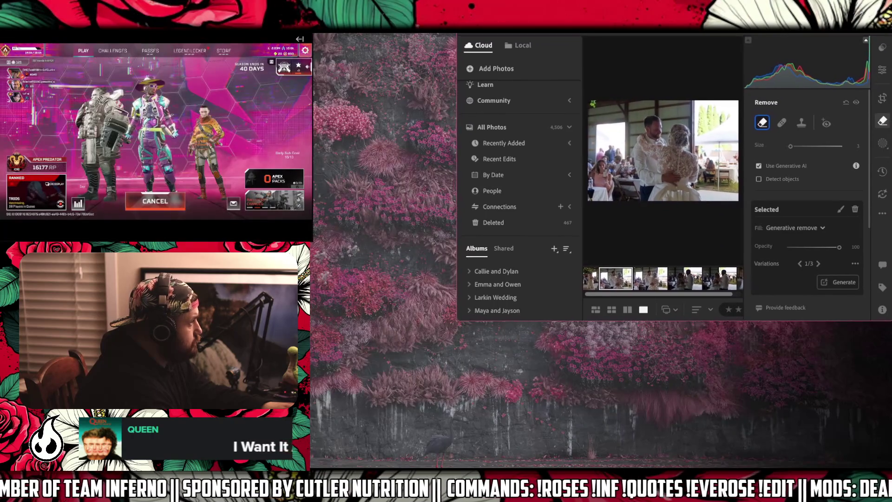
left_click_drag(458, 165, 314, 166)
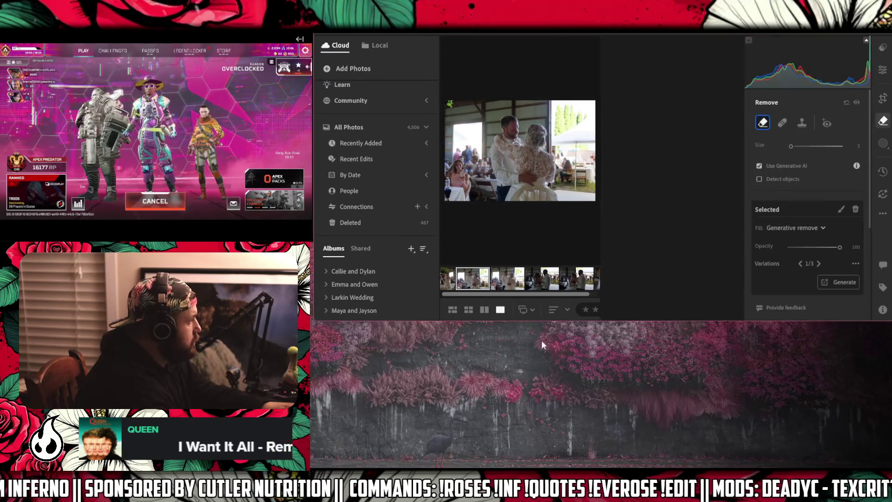
- Make the Lightroom window taller so the Trent and Laura albums and Second Look filmstrip show
left_click_drag(576, 321, 577, 467)
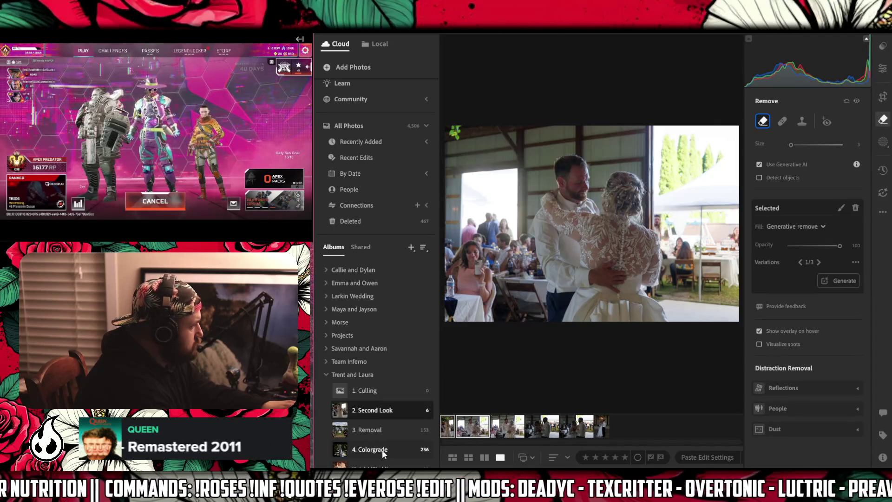
right_click(471, 428)
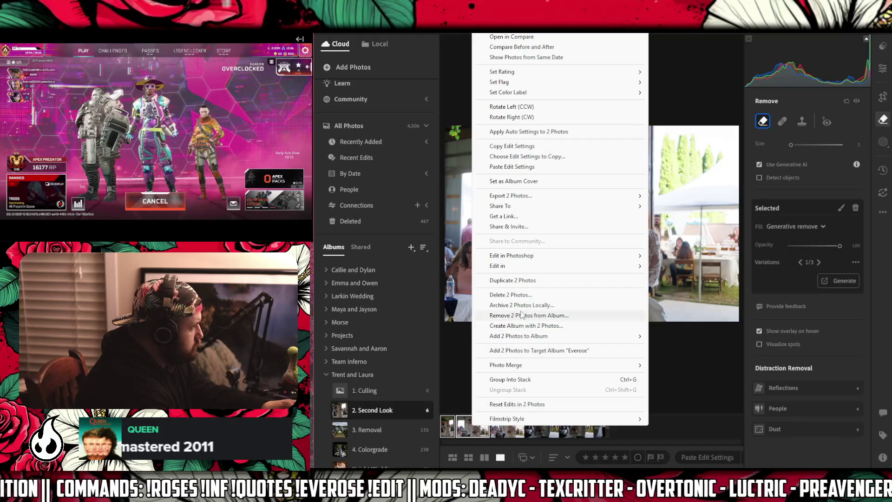
key("Escape")
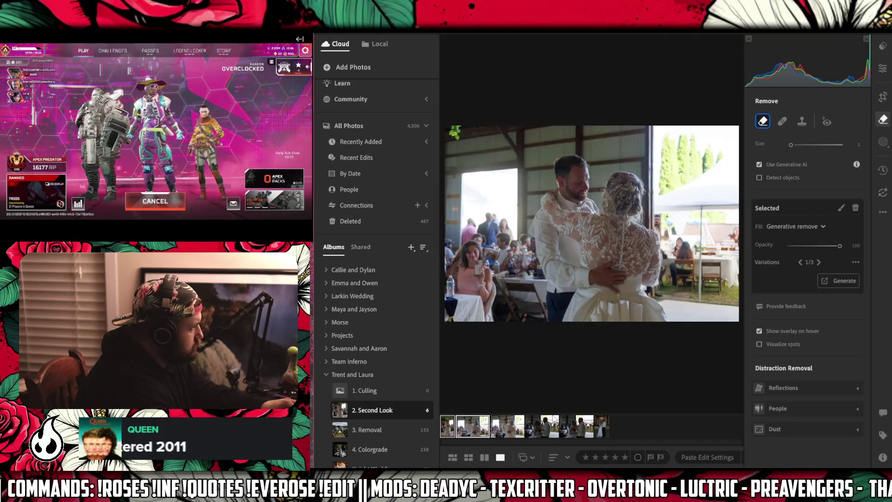
- Flag the two selected Second Look photos as rejected and move ahead through the album
key("x")
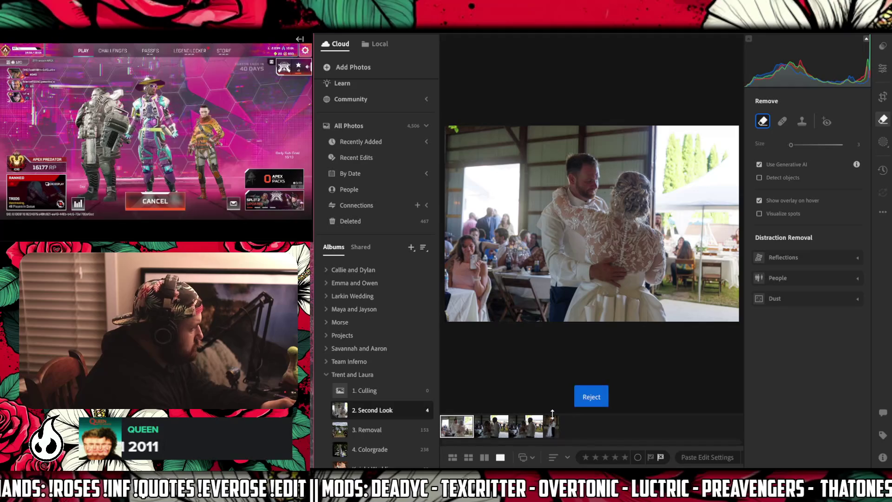
key("Right")
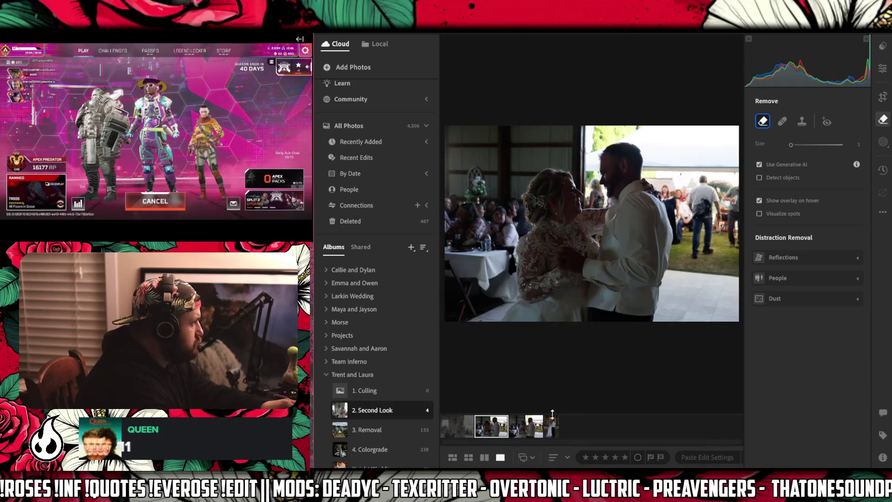
key("Right")
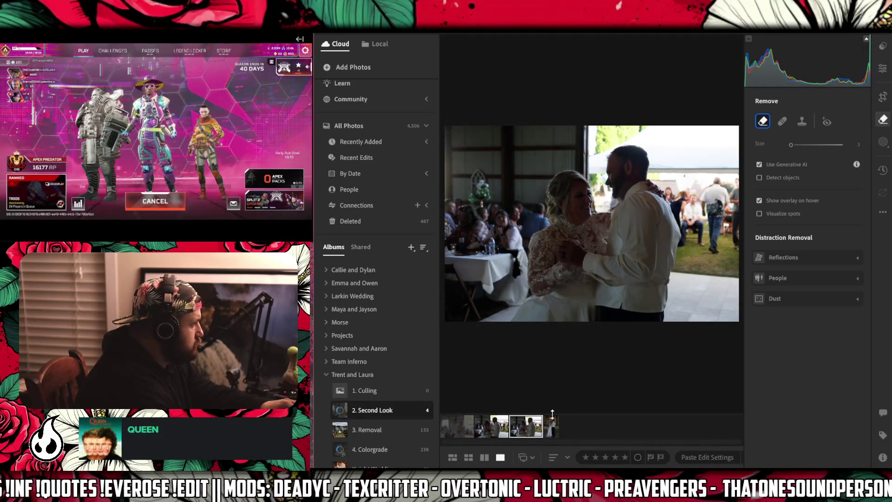
- Delete the first two photos in the Second Look album
left_click(491, 426)
left_click(457, 426, "shift")
right_click(463, 430)
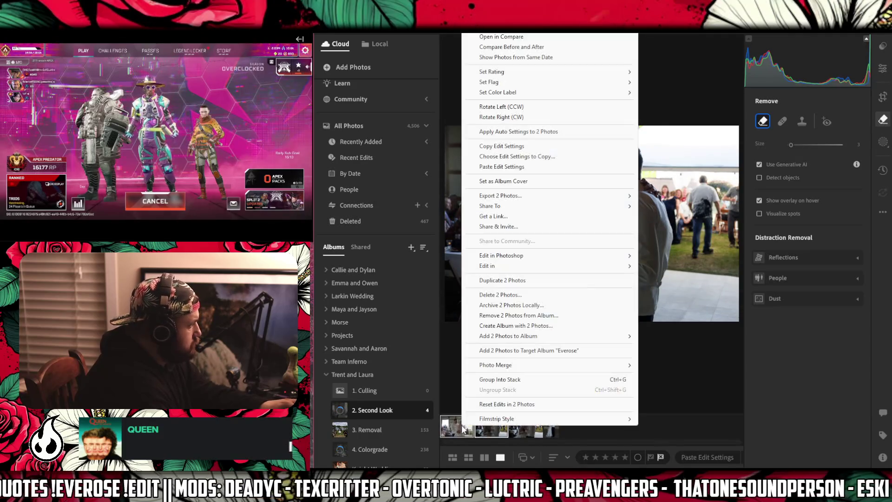
left_click(515, 295)
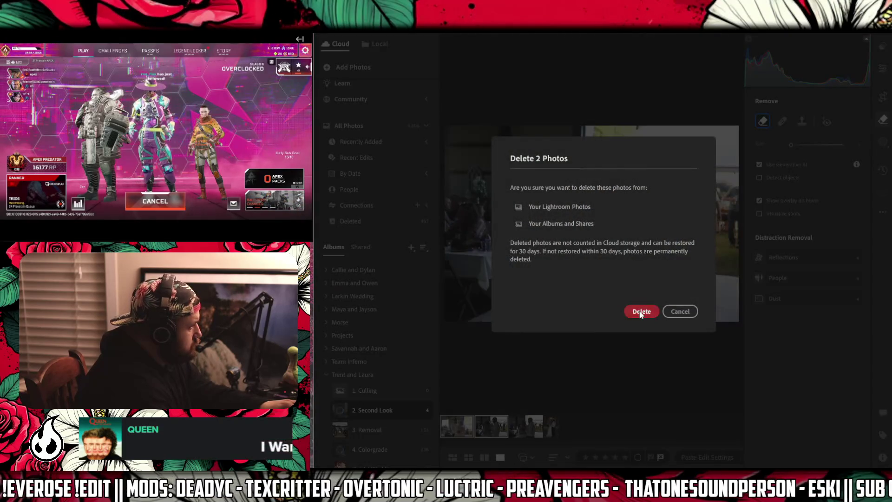
left_click(640, 313)
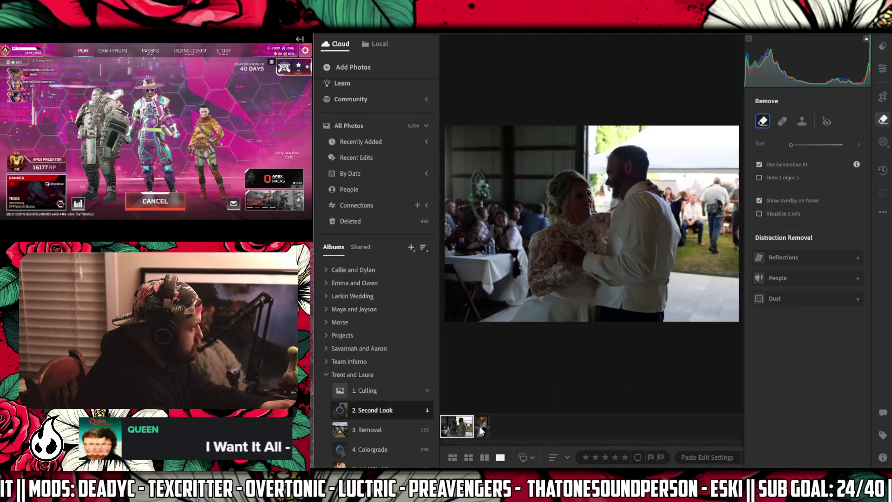
- Brush over the distraction in the landscape first-dance photo and run Generative Remove
left_click(480, 430)
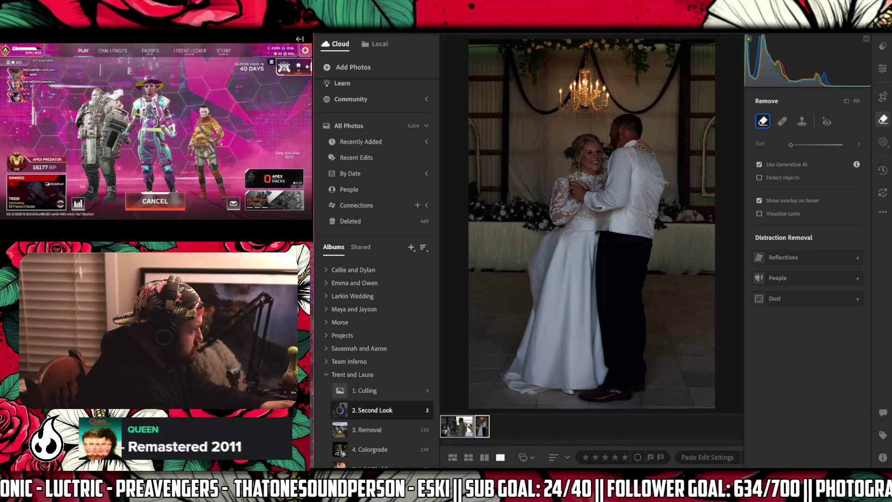
key("Left")
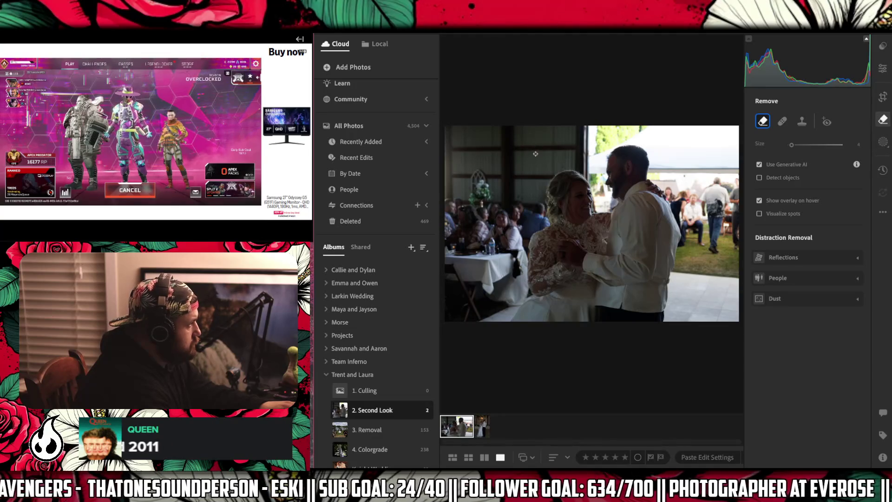
left_click_drag(535, 157, 519, 196)
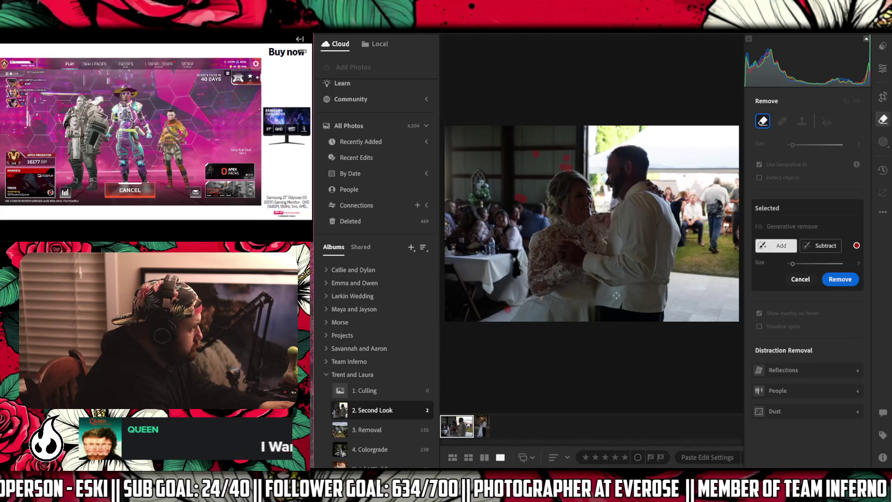
left_click(840, 279)
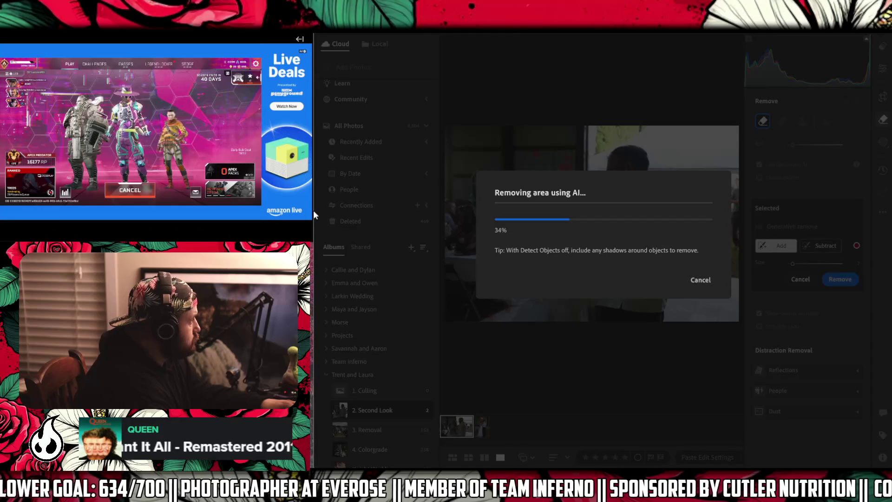
- Enlarge the game stream window beside Lightroom
mouse_move(308, 216)
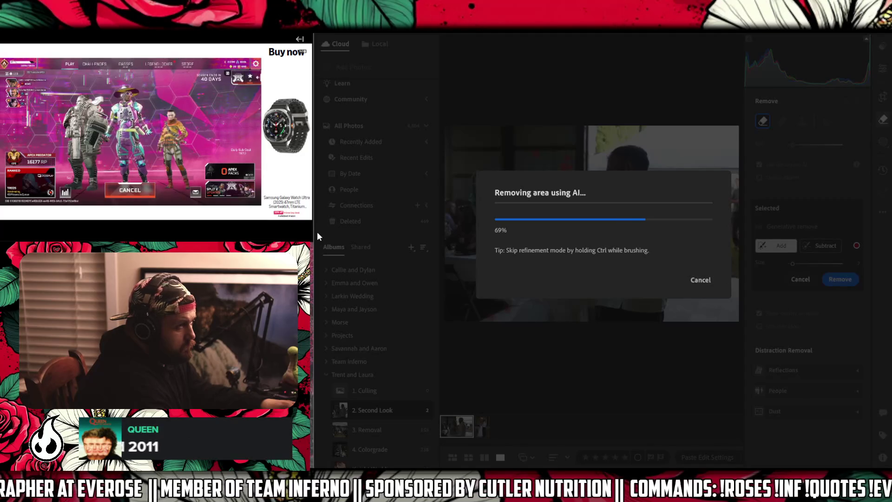
mouse_move(307, 233)
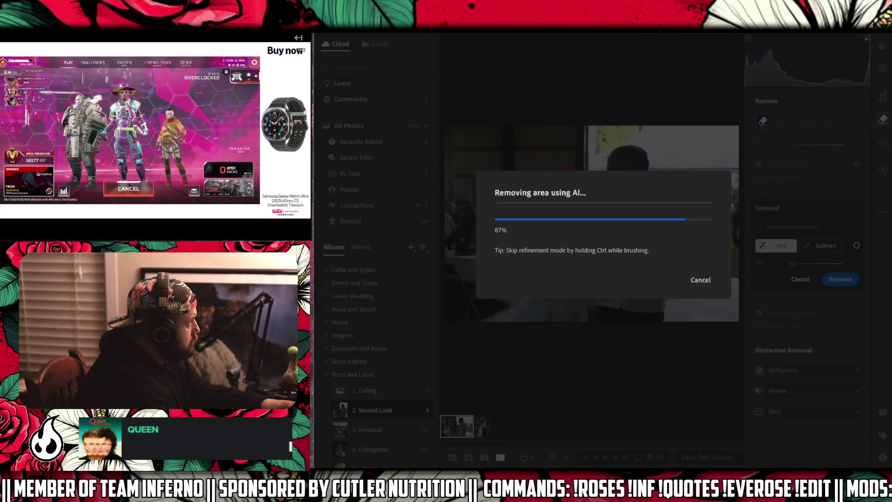
mouse_move(311, 246)
left_mouse_down()
mouse_move(367, 274)
mouse_move(313, 241)
left_mouse_up()
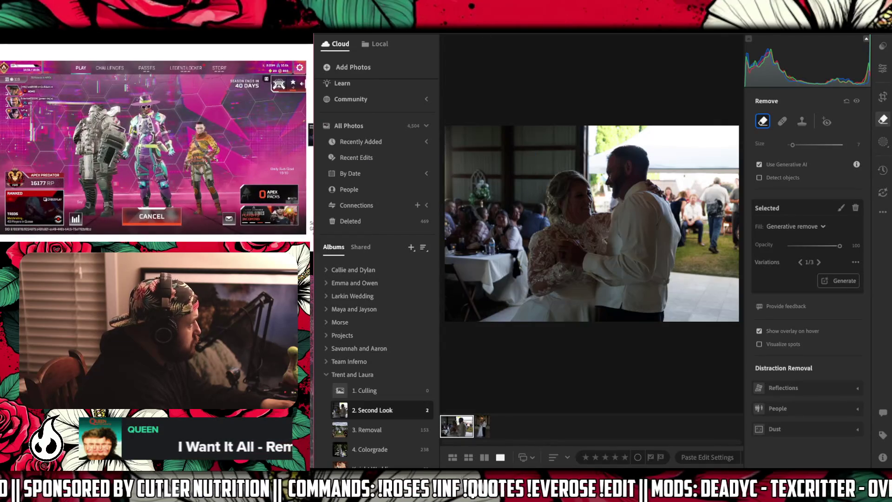
- Widen the Lightroom window leftward and enlarge the game capture window
left_click_drag(314, 158, 303, 157)
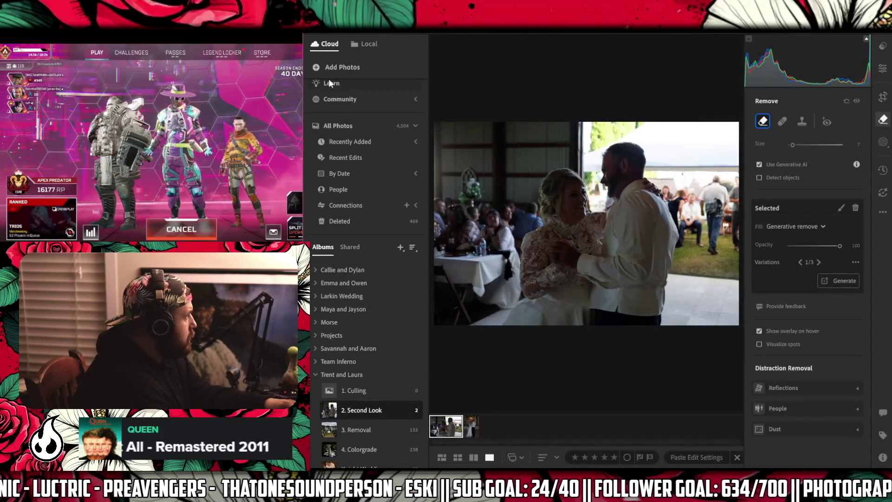
mouse_move(303, 240)
left_mouse_down()
mouse_move(365, 275)
mouse_move(303, 223)
left_mouse_up()
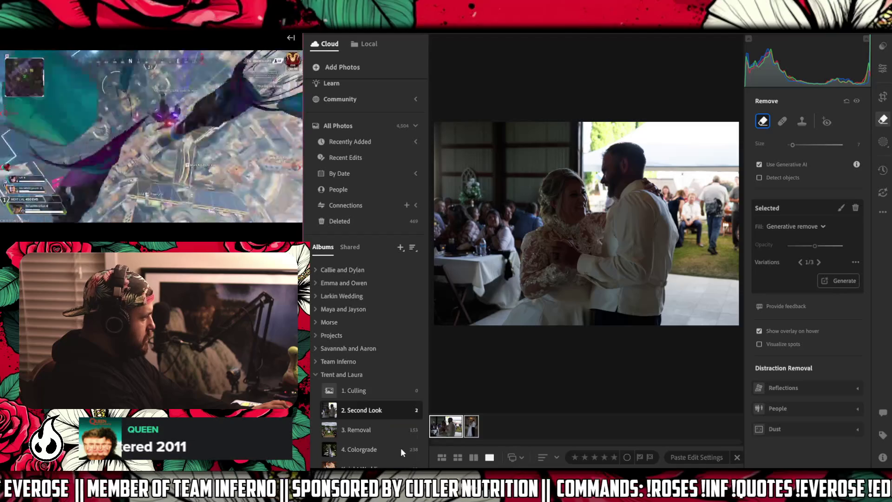
- Add both dance photos to 4. Colorgrade and remove them from the Second Look album
key("Right")
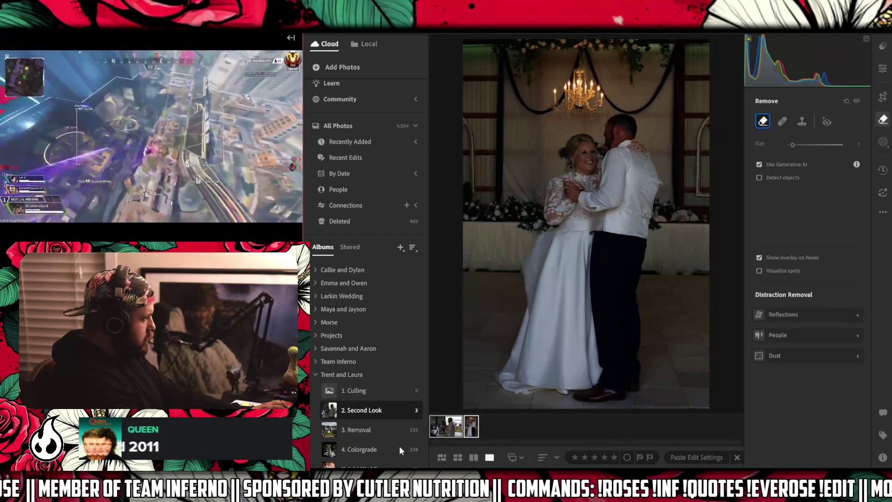
left_click_drag(446, 426, 399, 453)
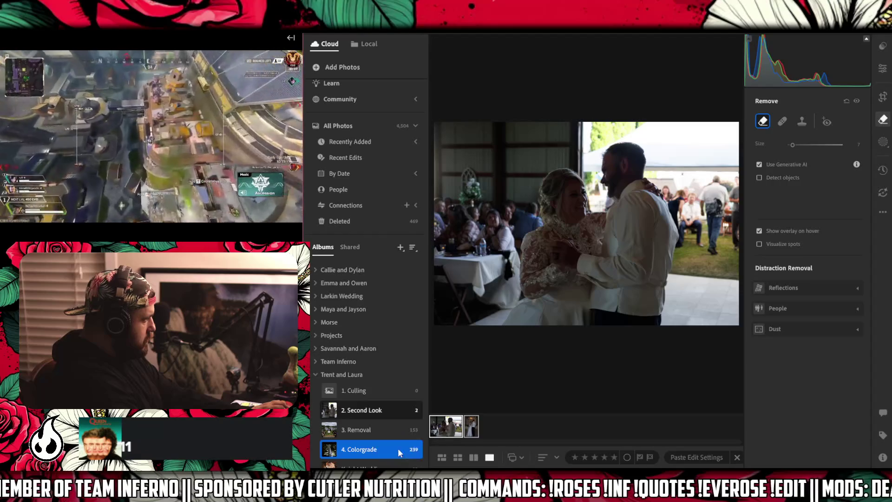
right_click(454, 425)
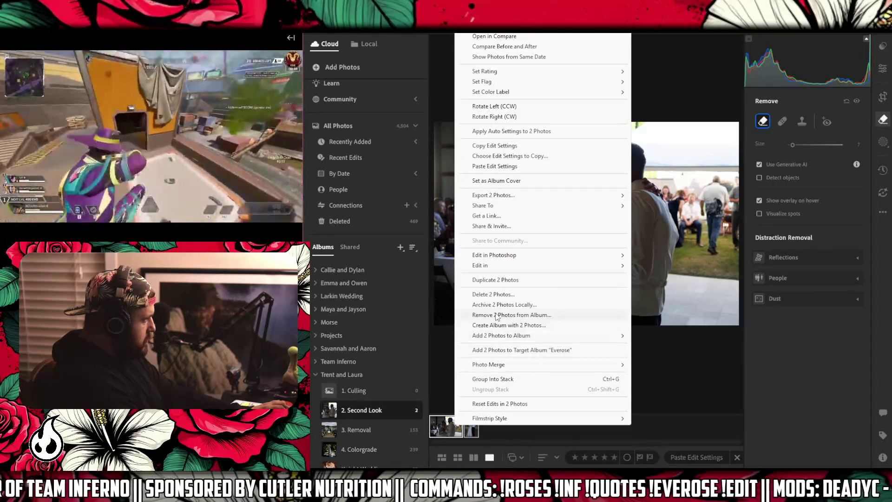
left_click(496, 315)
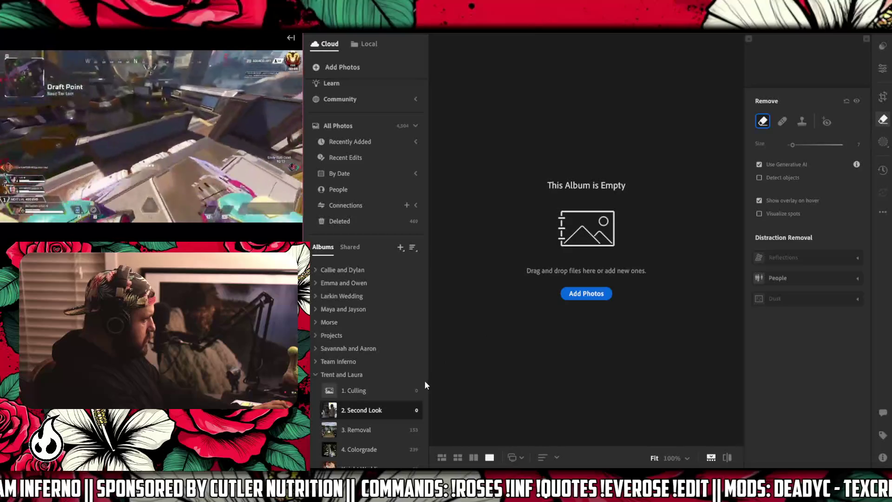
- Open the 3. Removal album
scroll(427, 404, "down", 1)
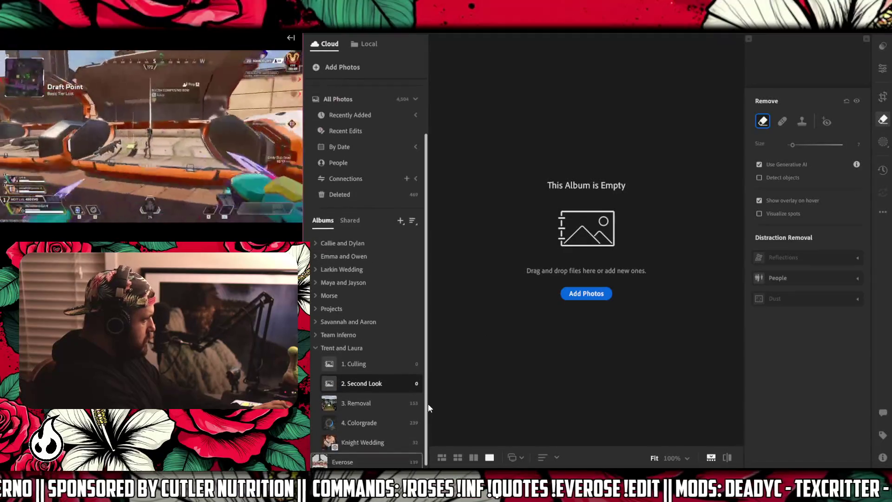
scroll(414, 413, "up", 1)
scroll(391, 424, "down", 2)
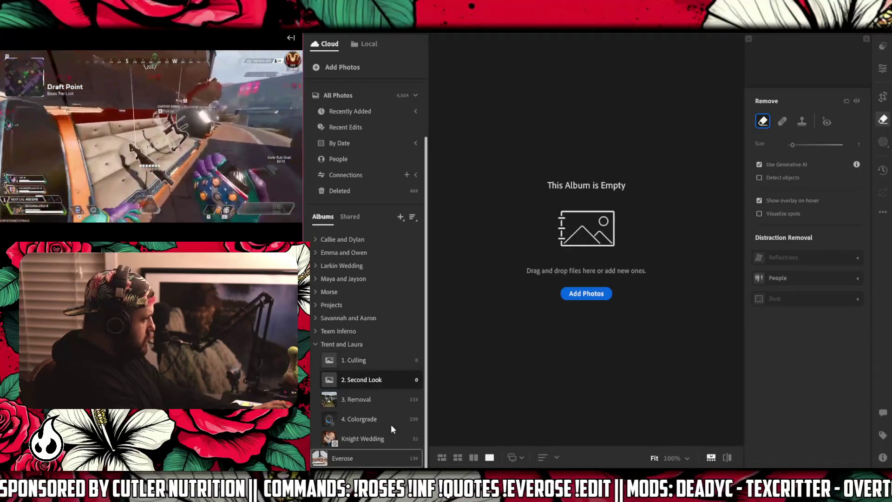
left_click(390, 400)
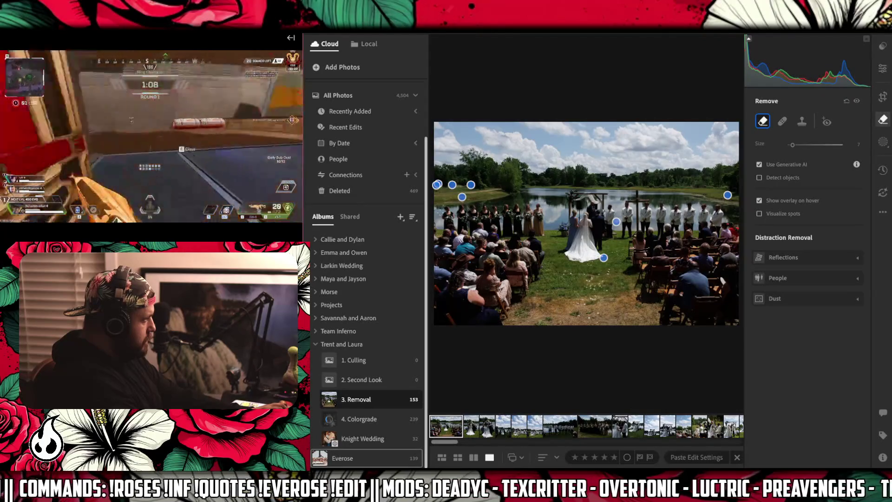
- Zoom into the ceremony photo and pan the close-up over to the bridesmaids
key("z")
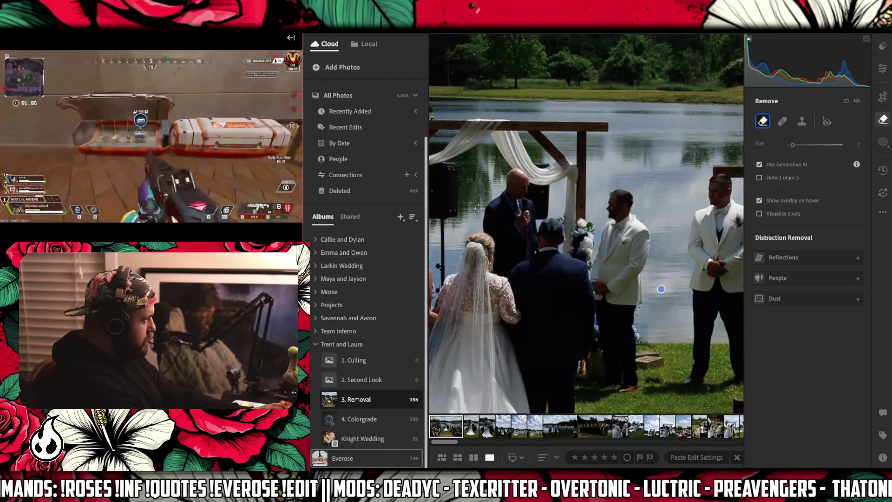
left_click(882, 68)
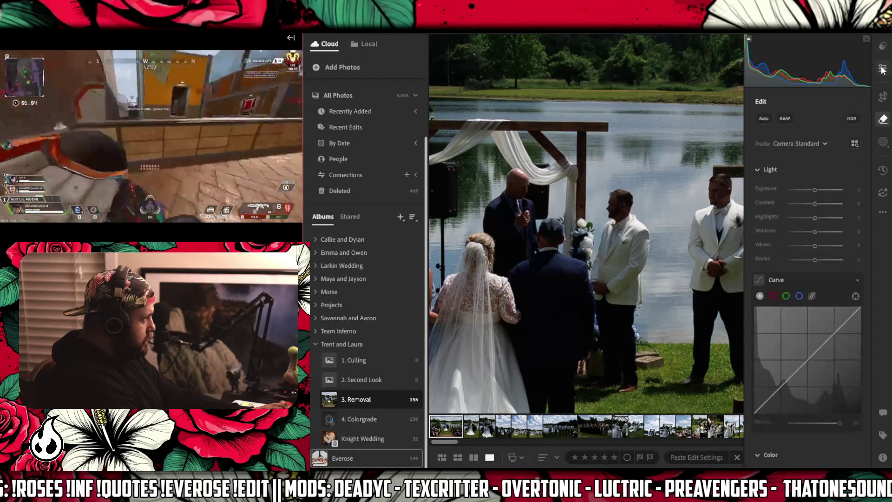
key("z")
key("z")
mouse_move(490, 186)
left_mouse_down()
mouse_move(580, 223)
mouse_move(641, 209)
mouse_move(605, 283)
left_mouse_up()
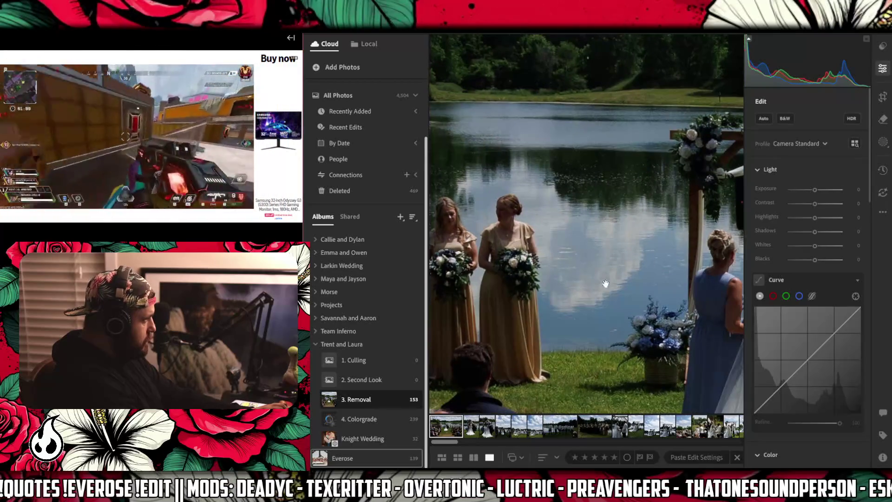
- With the Remove brush, mark the spots on the pond beside the bridesmaids and start AI removal
left_click(883, 121)
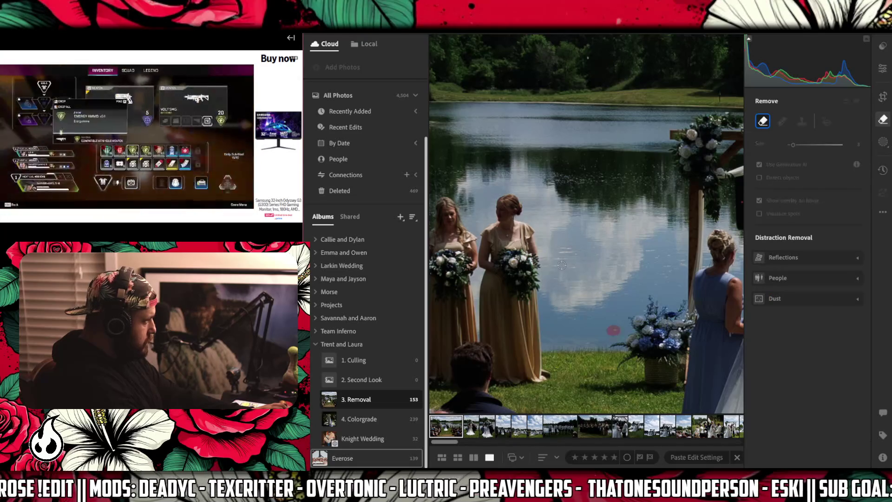
left_click(611, 330)
mouse_move(566, 268)
left_mouse_down()
mouse_move(576, 265)
mouse_move(568, 251)
left_mouse_up()
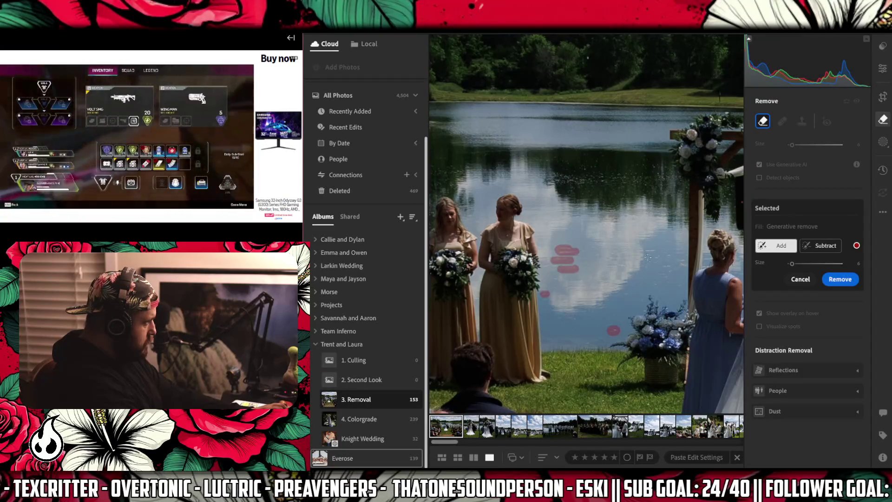
left_click_drag(644, 251, 676, 256)
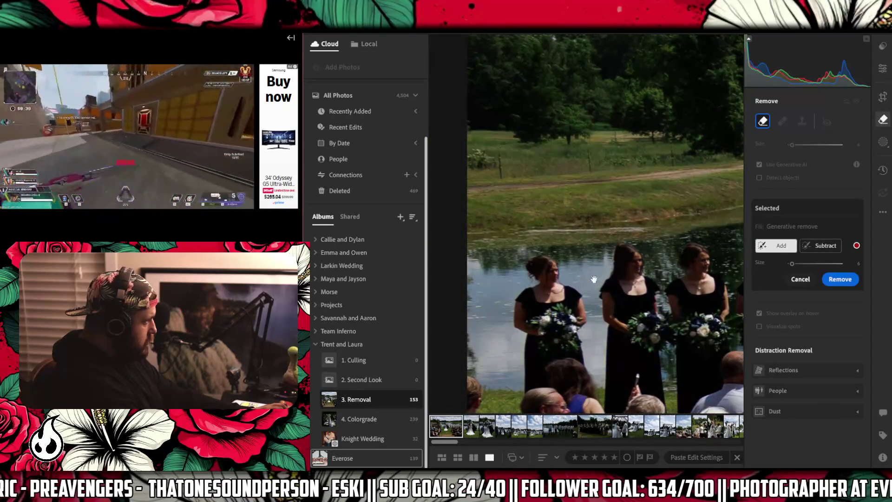
mouse_move(502, 314)
left_mouse_down()
mouse_move(511, 313)
mouse_move(469, 307)
left_mouse_up()
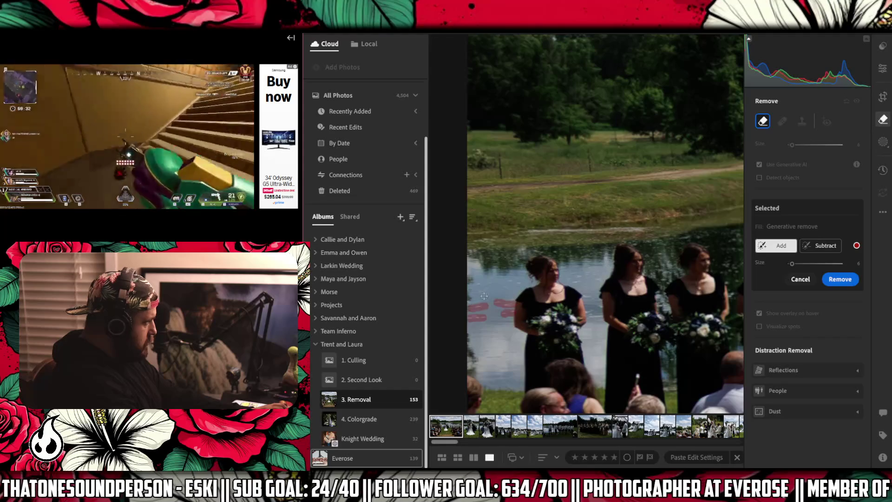
mouse_move(478, 298)
left_mouse_down()
mouse_move(493, 278)
mouse_move(525, 282)
left_mouse_up()
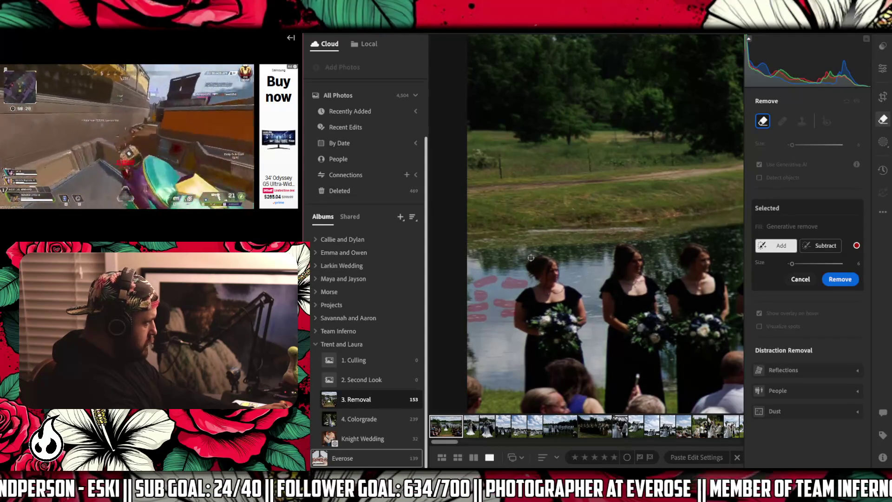
mouse_move(538, 252)
left_mouse_down()
mouse_move(529, 252)
mouse_move(556, 252)
mouse_move(584, 278)
mouse_move(588, 297)
left_mouse_up()
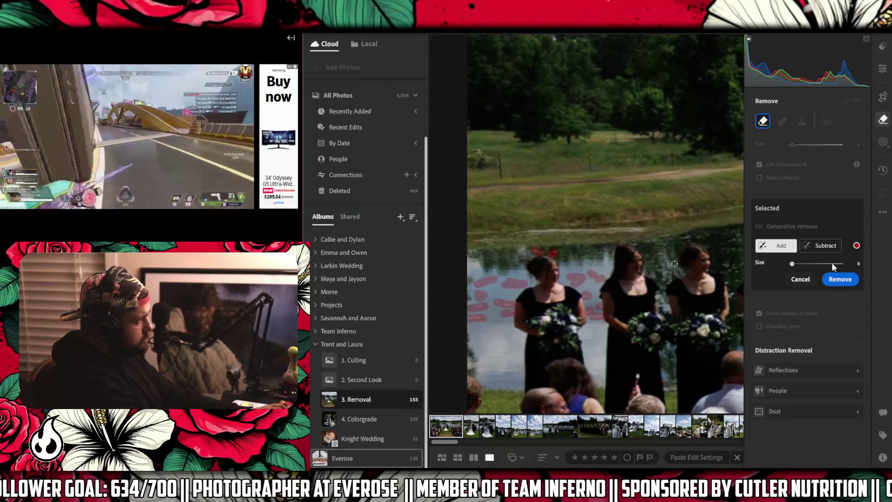
left_click(854, 280)
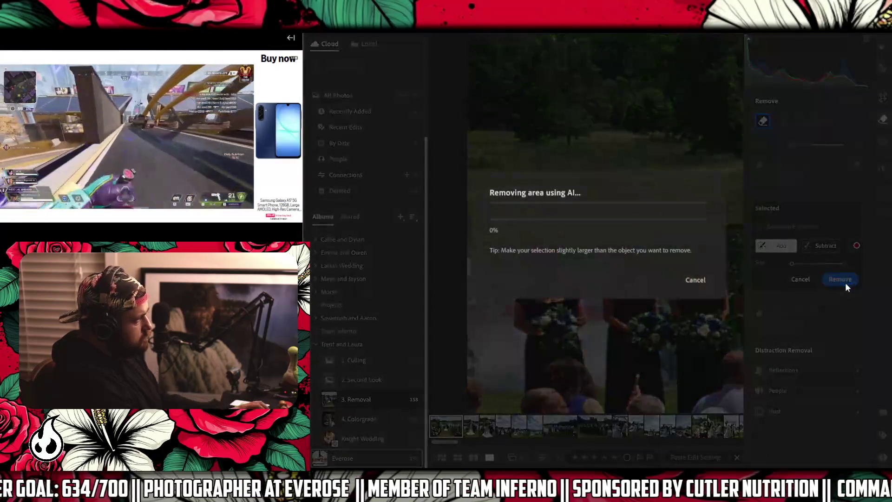
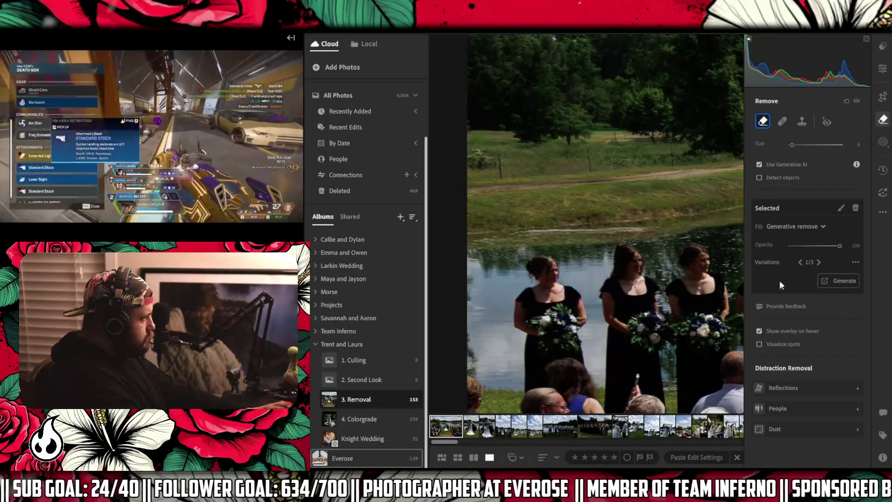
- Switch the existing generative removal to variation 2/3 and begin marking a new pond spot
mouse_move(492, 305)
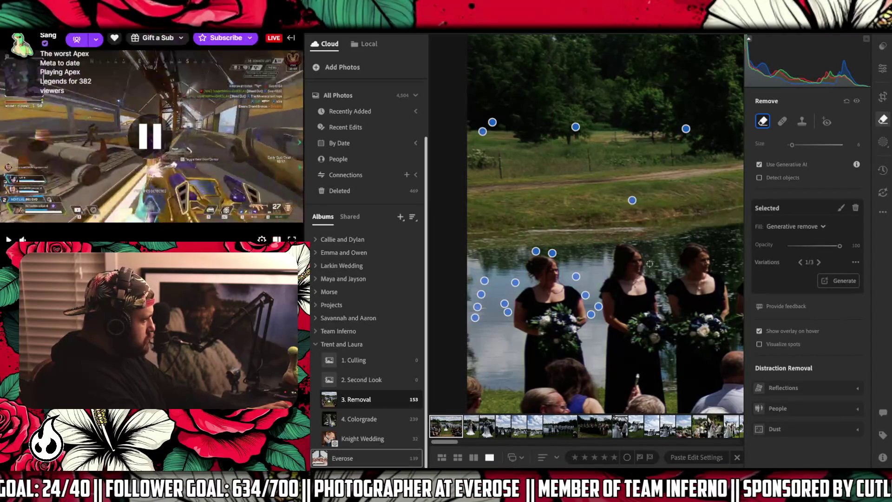
mouse_move(159, 241)
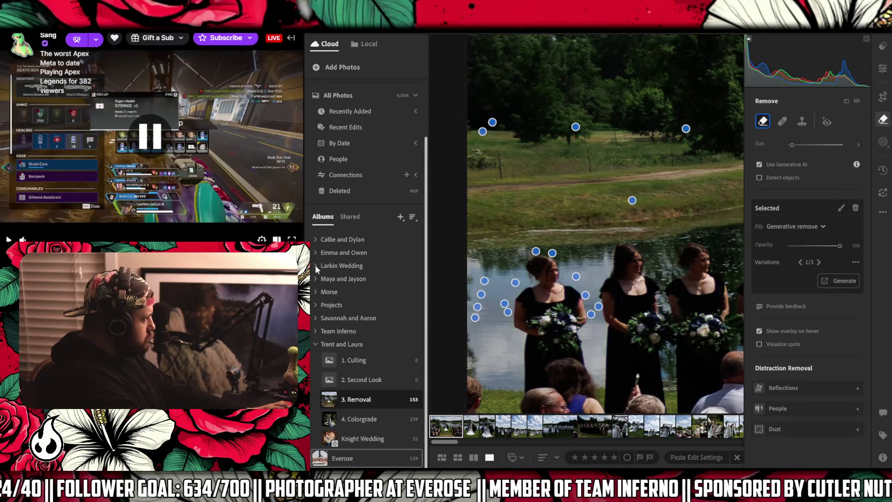
scroll(353, 293, "up", 2)
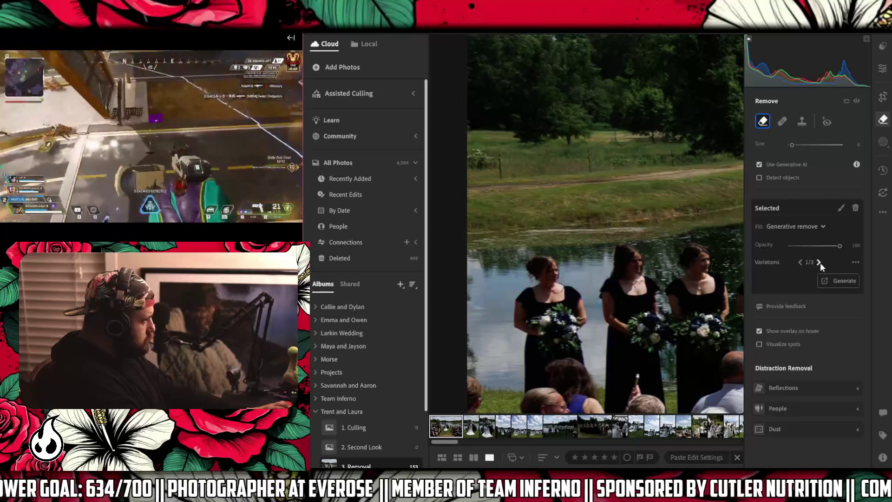
left_click(819, 262)
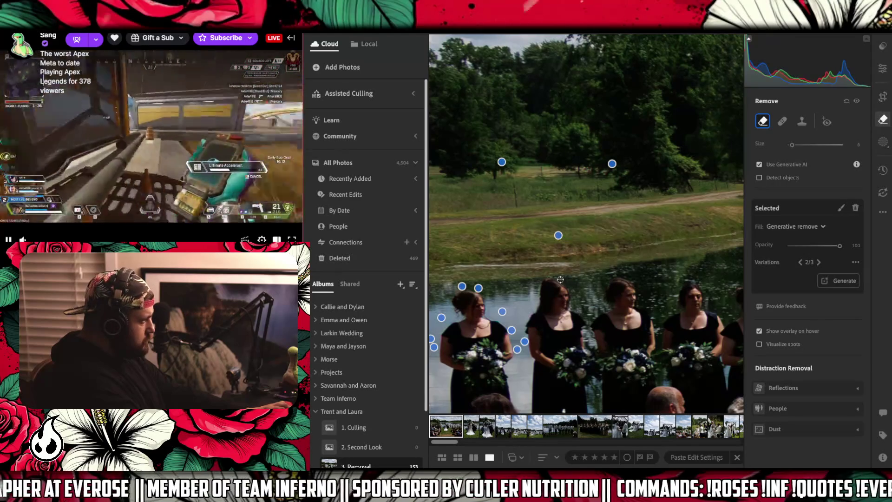
left_click_drag(562, 279, 555, 278)
left_click(605, 275)
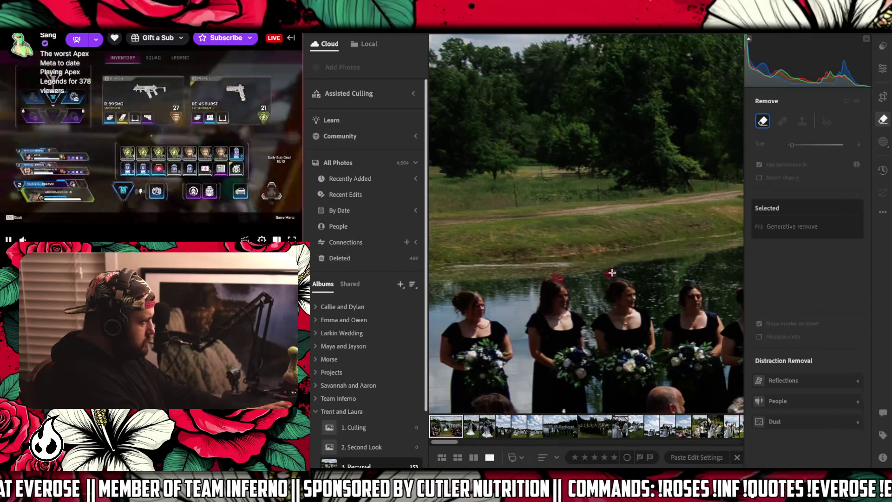
- With a smaller Remove brush, mark a long stretch of pond water behind the bridesmaids
key("bracketleft")
mouse_move(598, 286)
left_mouse_down()
mouse_move(576, 292)
mouse_move(600, 306)
mouse_move(587, 300)
left_mouse_up()
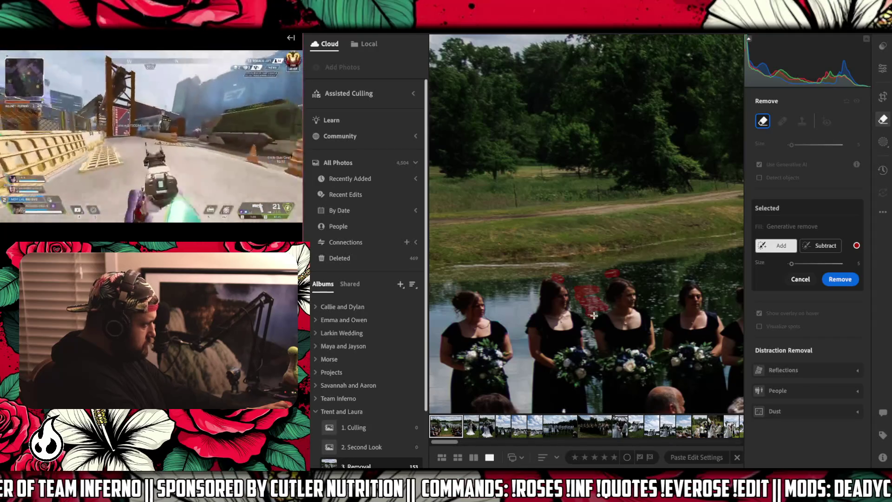
mouse_move(654, 277)
left_mouse_down()
mouse_move(668, 269)
mouse_move(620, 265)
left_mouse_up()
key("bracketleft")
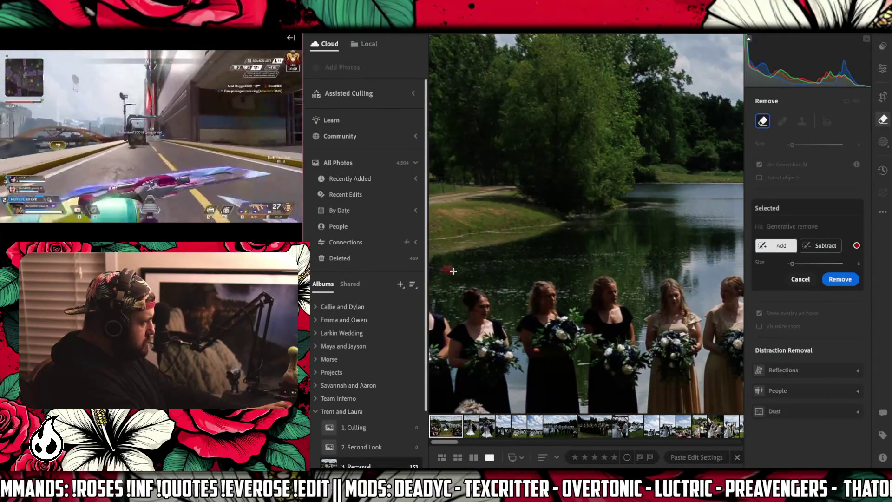
left_click_drag(453, 271, 475, 268)
left_click_drag(532, 263, 700, 253)
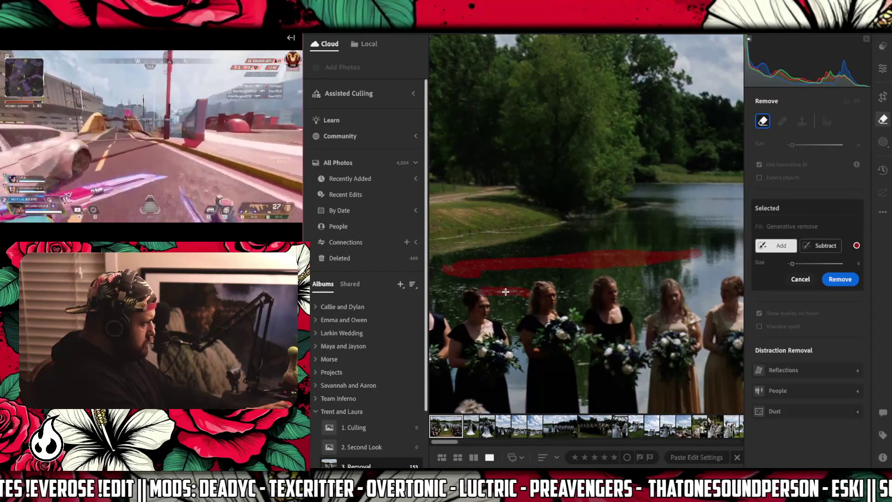
scroll(444, 289, "up", 2)
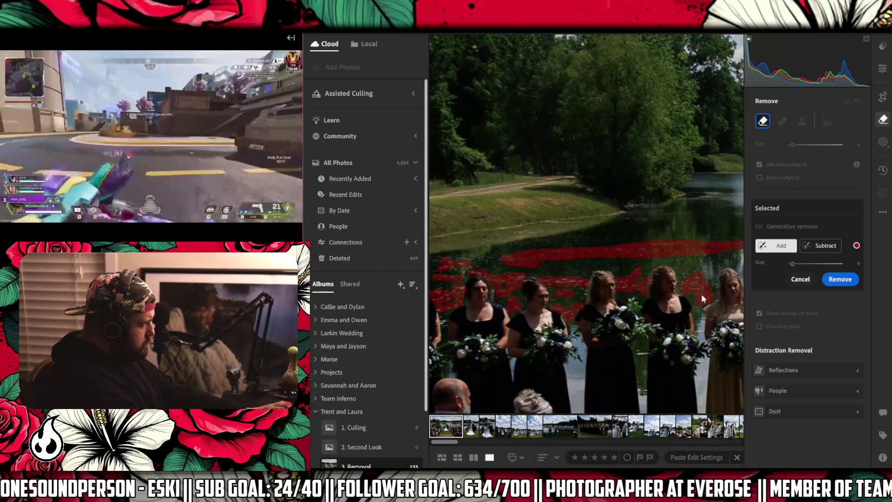
scroll(674, 288, "right", 5)
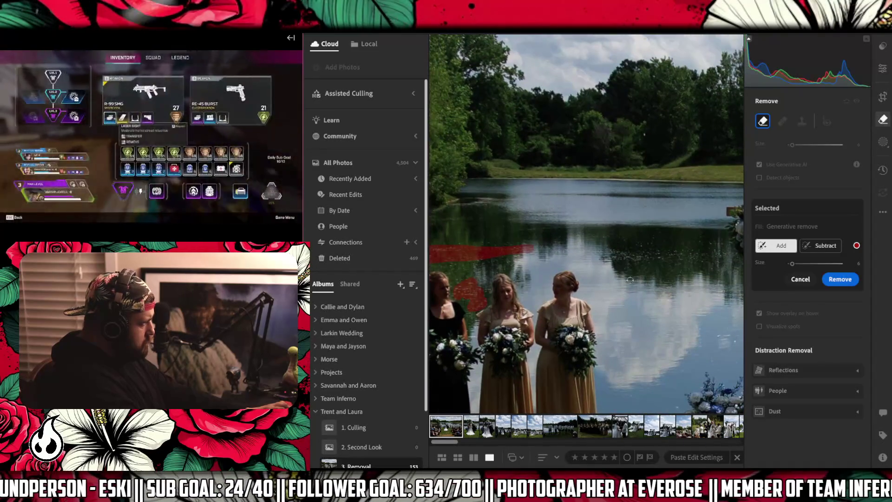
- Mark lake spots near the arch, the officiant's shoulder and behind the groomsmen, then run Remove
scroll(630, 280, "right", 3)
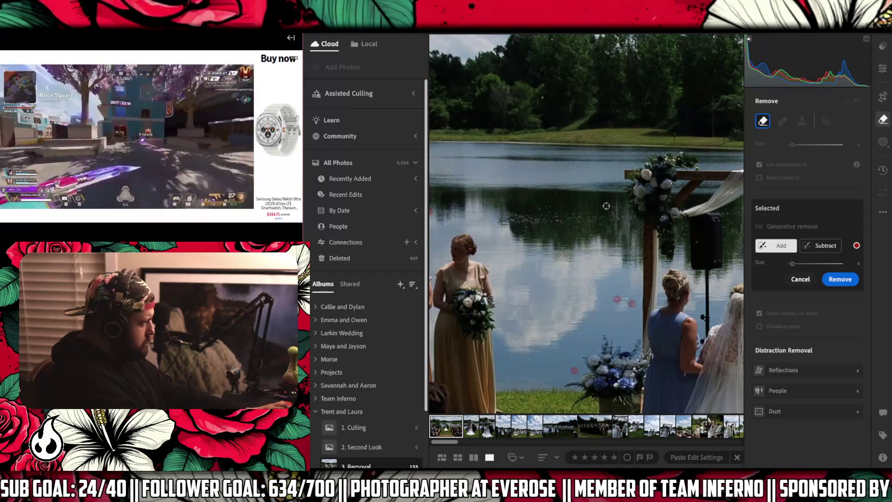
mouse_move(539, 208)
left_mouse_down()
mouse_move(560, 195)
mouse_move(495, 198)
left_mouse_up()
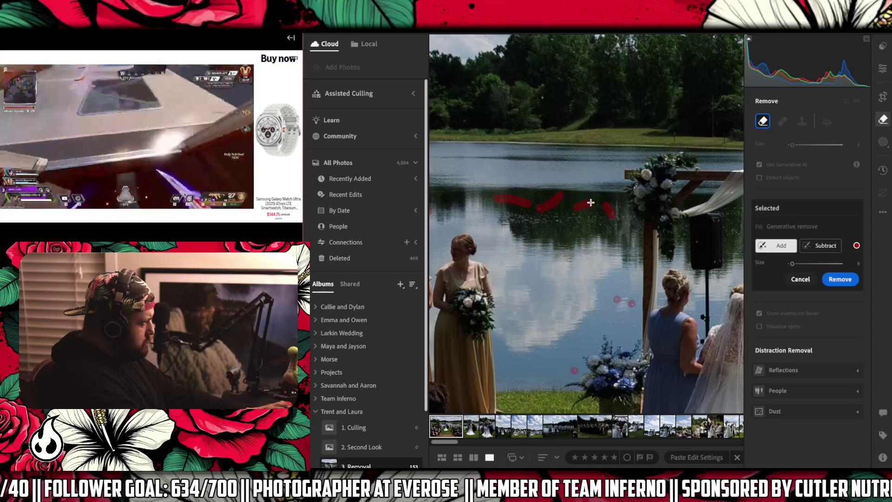
left_click_drag(658, 228, 488, 235)
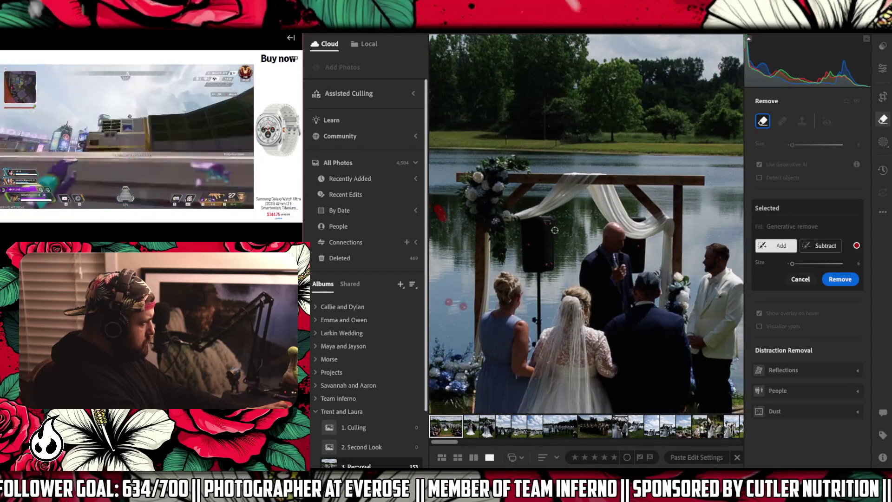
left_click_drag(567, 247, 582, 261)
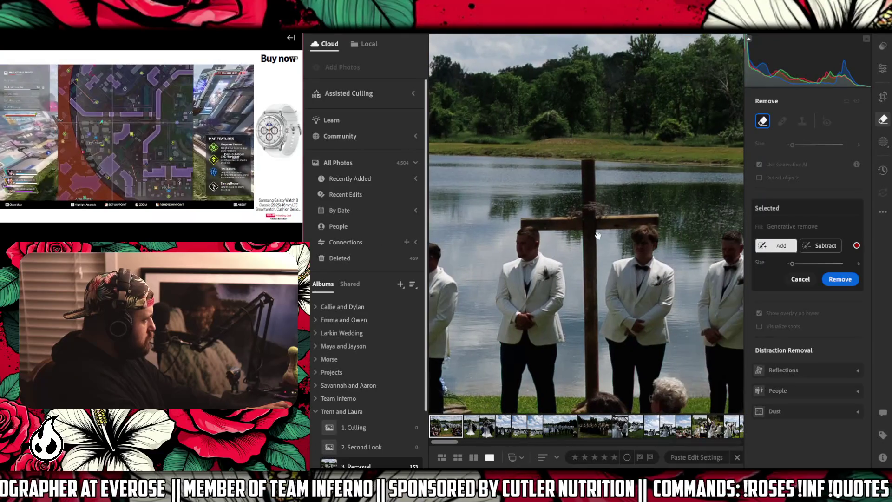
left_click_drag(555, 235, 625, 236)
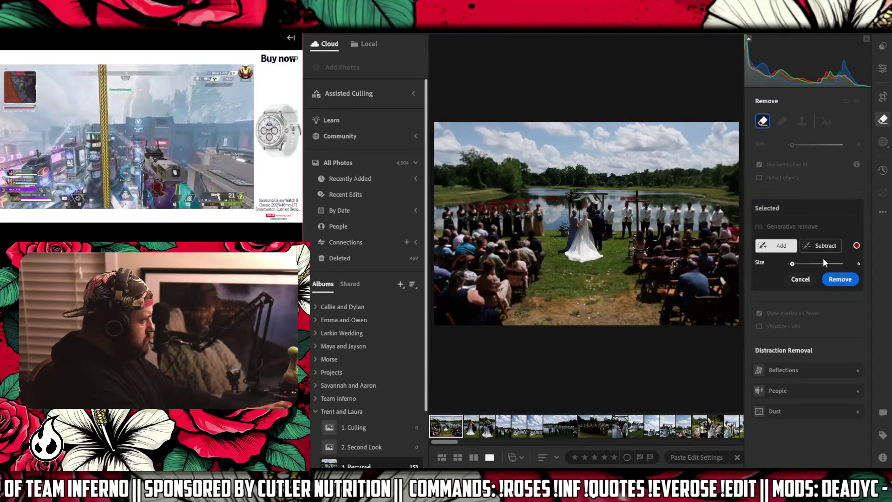
left_click(839, 279)
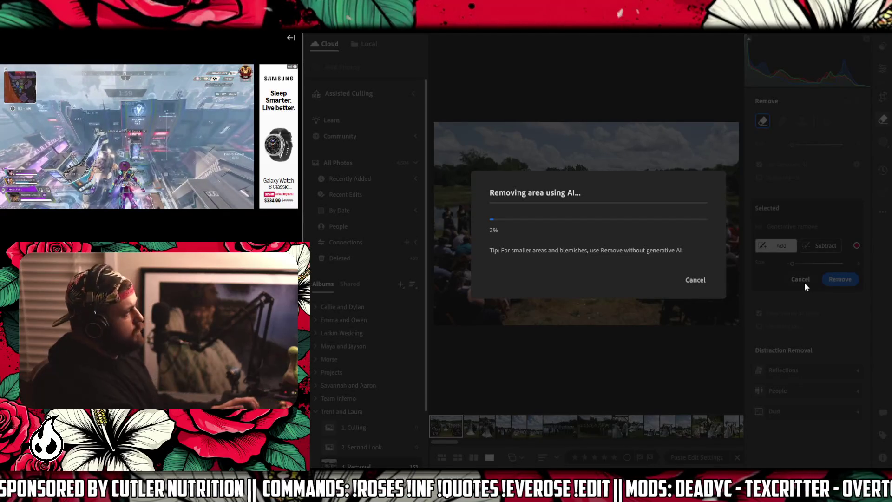
- Close the Stream Deck app window while the AI removal progresses
mouse_move(219, 158)
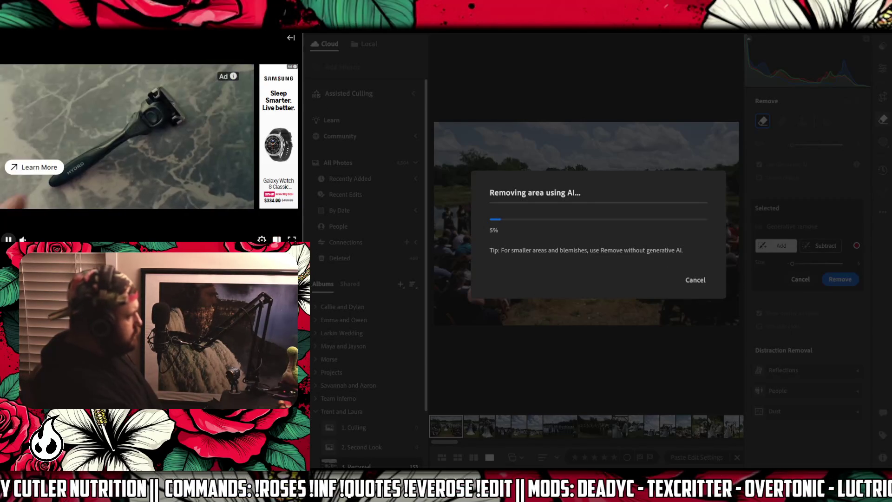
mouse_move(591, 492)
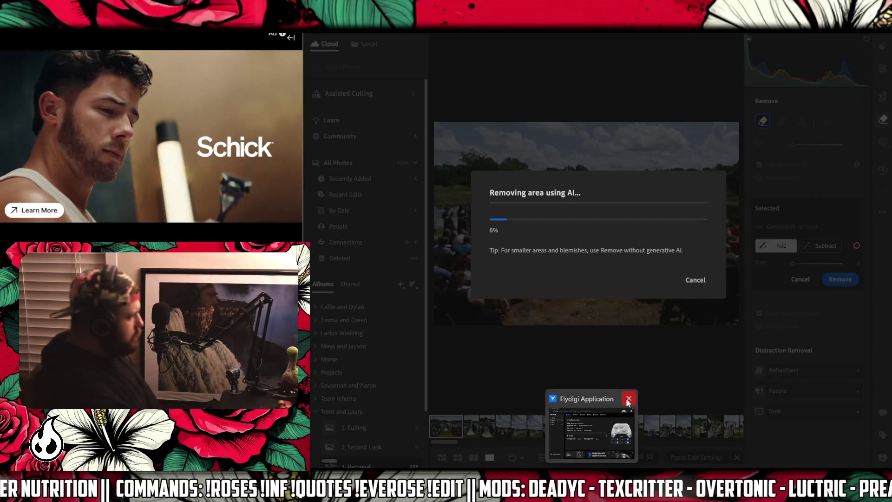
mouse_move(499, 493)
mouse_move(457, 493)
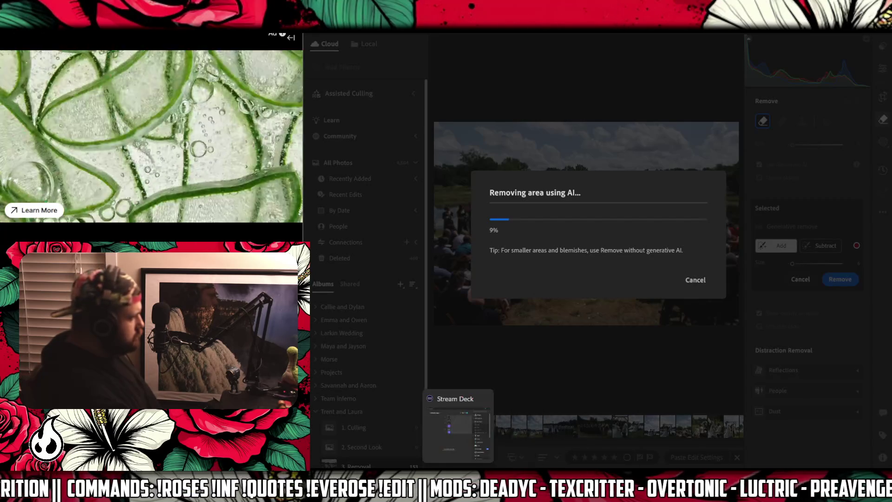
left_click(484, 398)
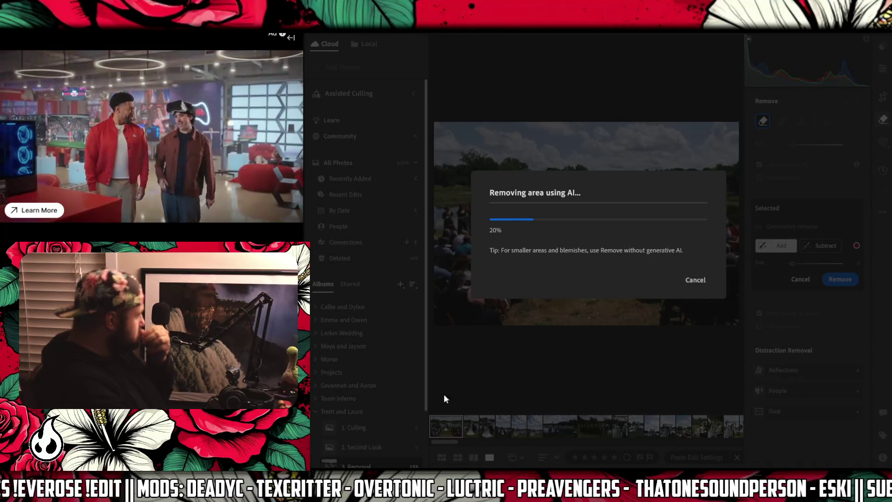
mouse_move(581, 460)
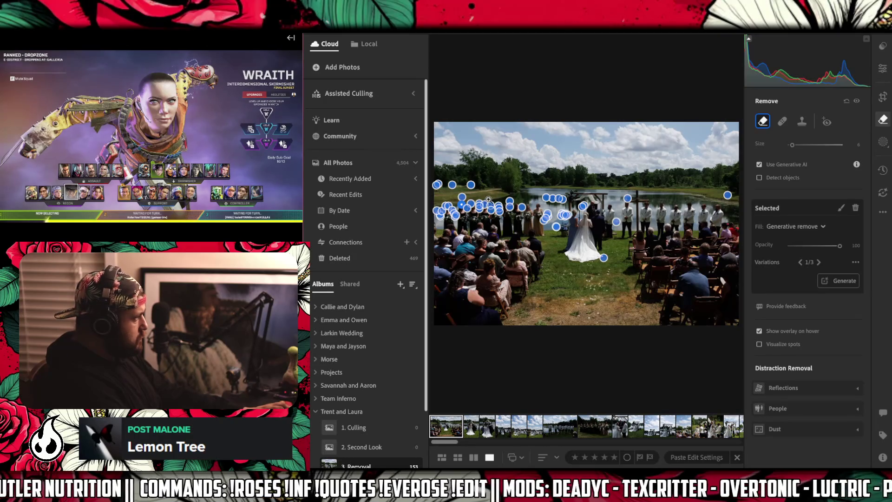
- Zoom in on the bridesmaids and pan around to inspect the removed spots
left_click(488, 199)
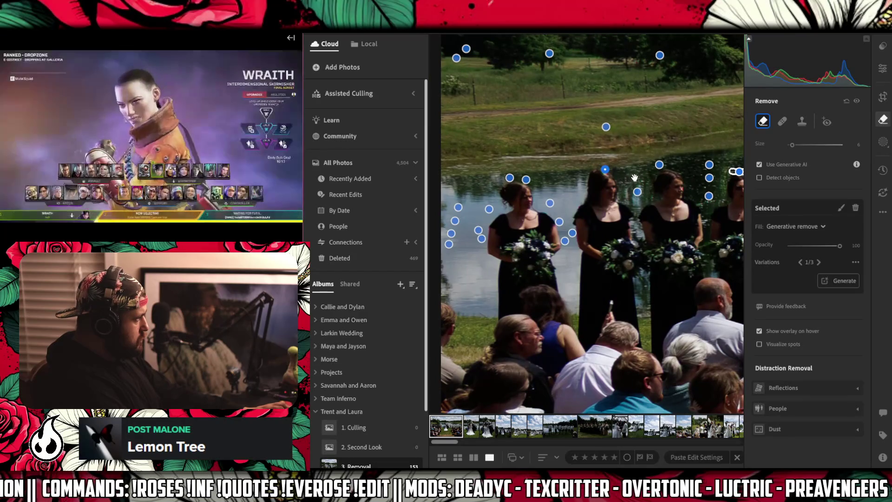
left_click_drag(634, 177, 602, 187)
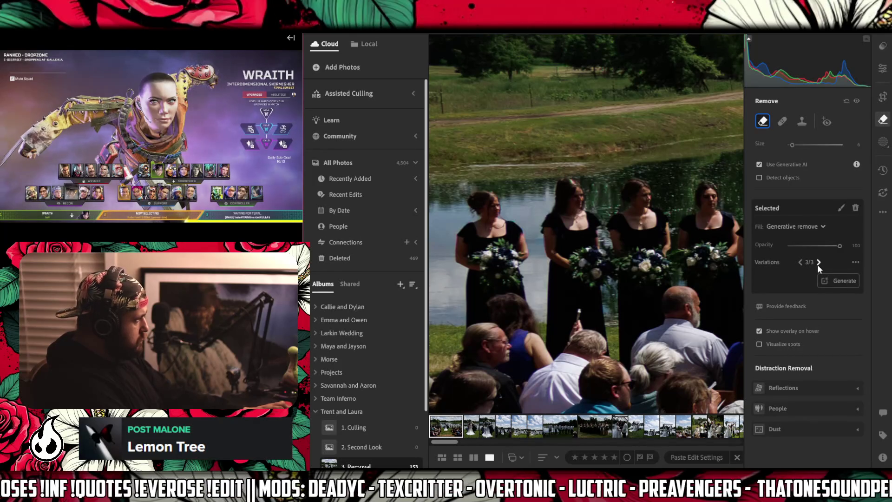
left_click_drag(695, 197, 581, 217)
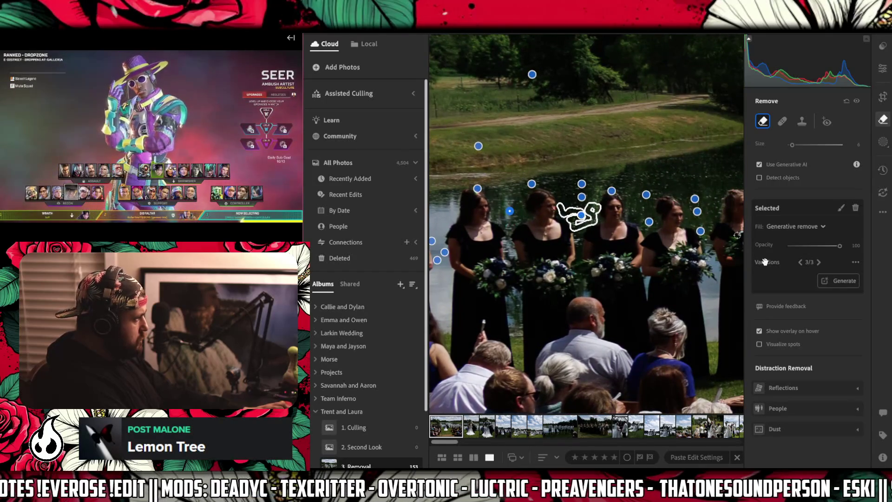
- Turn off Show overlay on hover, move to the pond by the groom, and enlarge the brush
left_click(759, 331)
mouse_move(696, 177)
left_mouse_down()
mouse_move(656, 211)
mouse_move(431, 227)
left_mouse_up()
left_click_drag(570, 218, 542, 218)
key("bracketright")
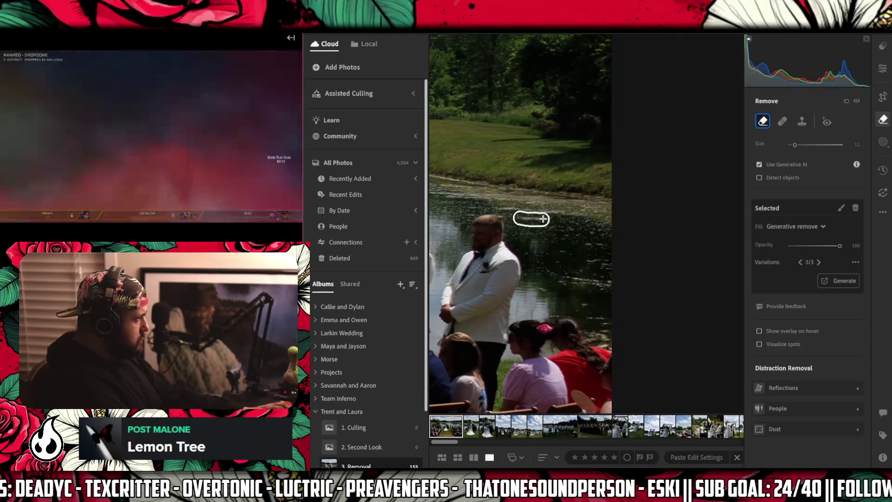
- Mark the remaining water spots near the groom and run Generative Remove on them
left_click_drag(558, 278, 608, 280)
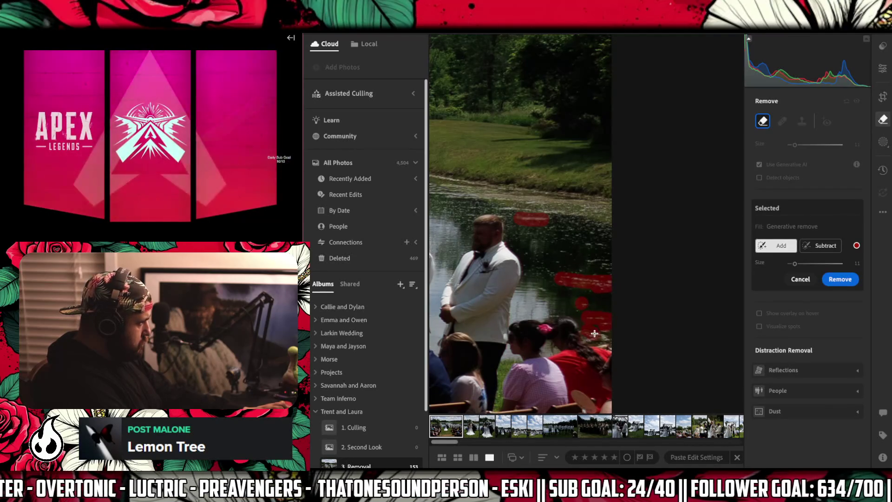
left_click_drag(554, 316, 542, 287)
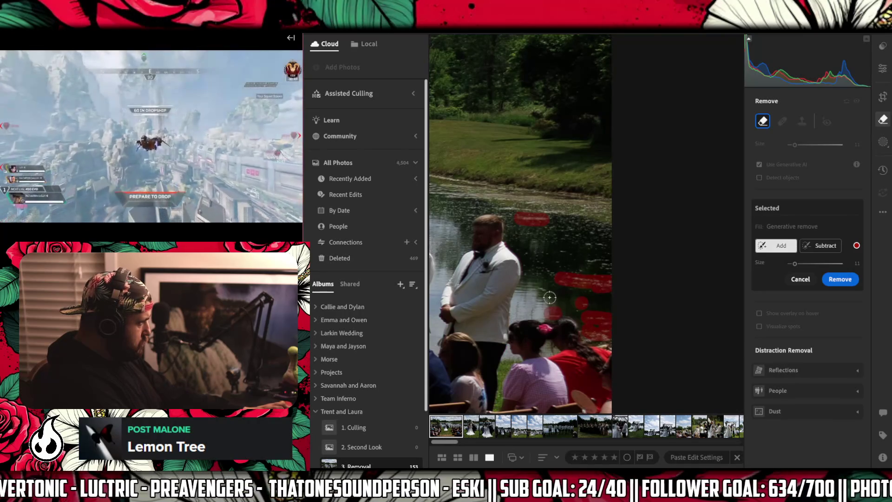
left_click(555, 259)
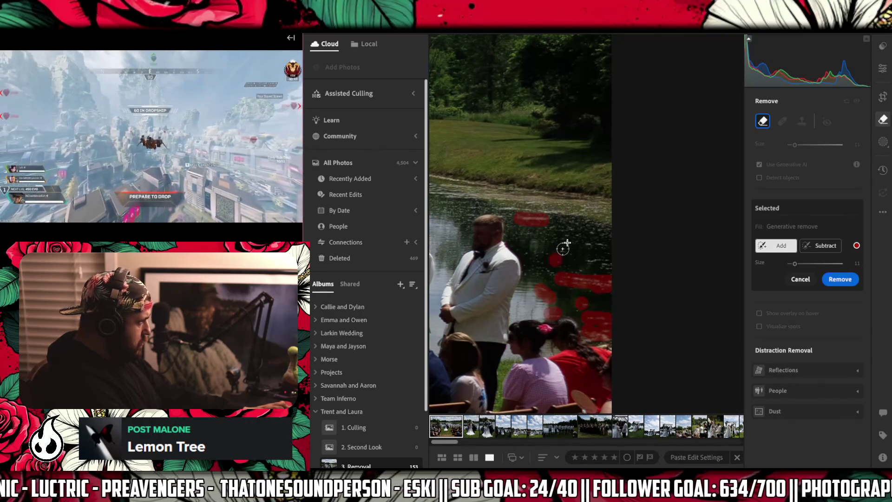
left_click(586, 242)
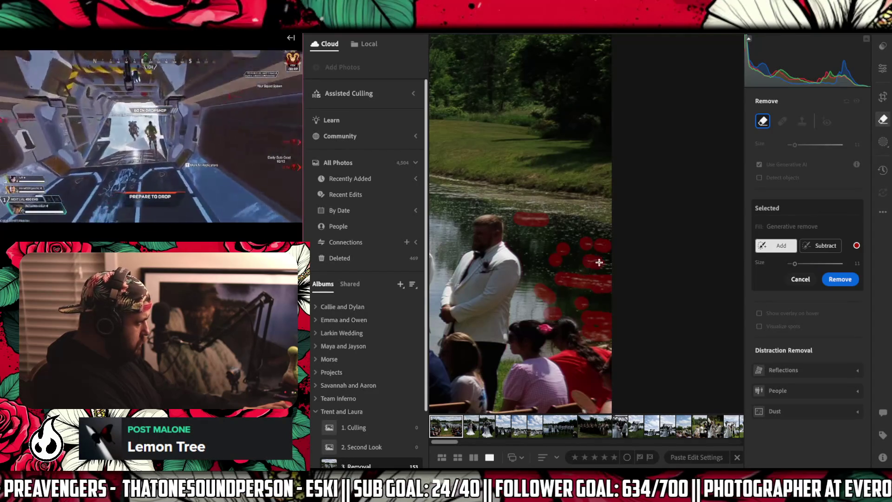
left_click(831, 279)
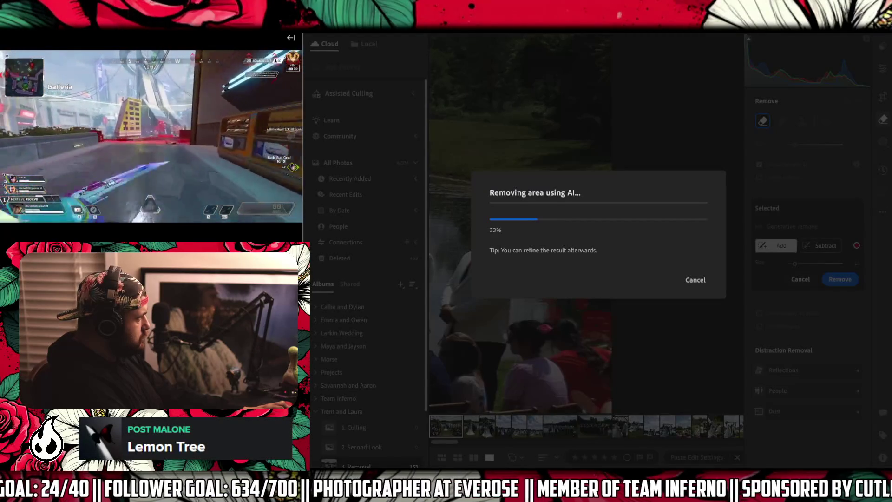
mouse_move(293, 168)
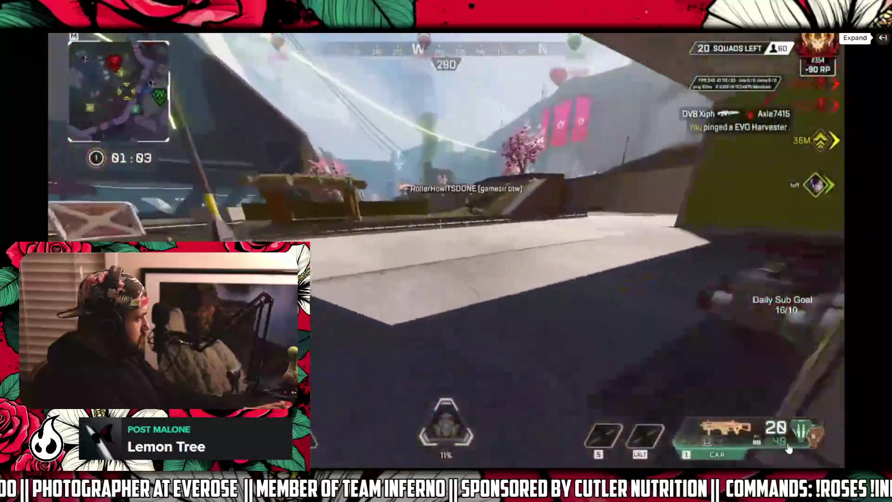
- Show the stream chat beside the video and scroll down through it
left_click(883, 38)
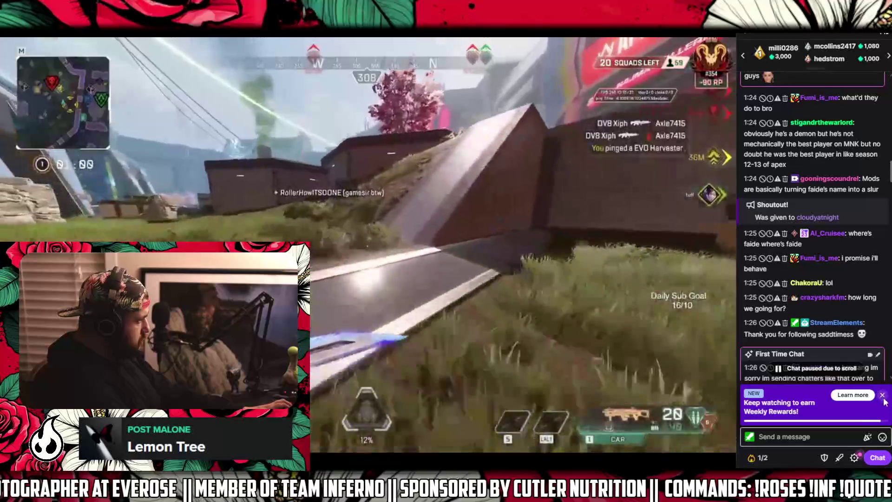
scroll(835, 348, "down", 3)
scroll(835, 348, "down", 1)
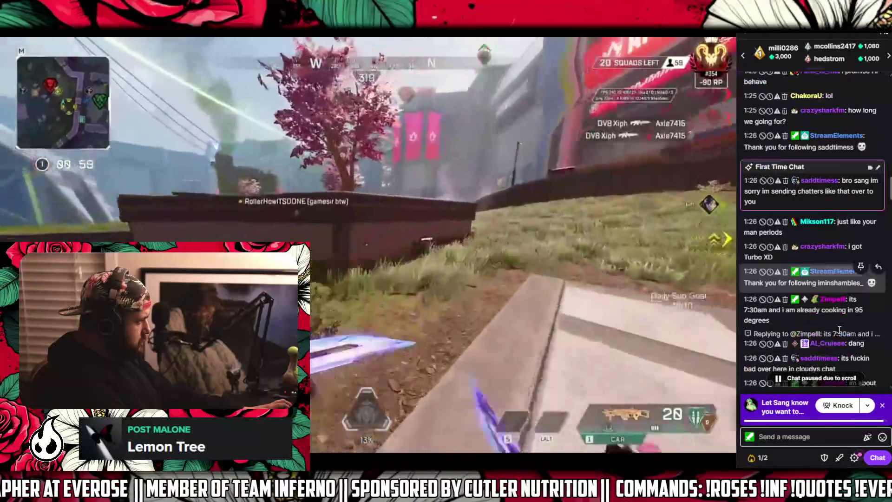
scroll(827, 335, "down", 5)
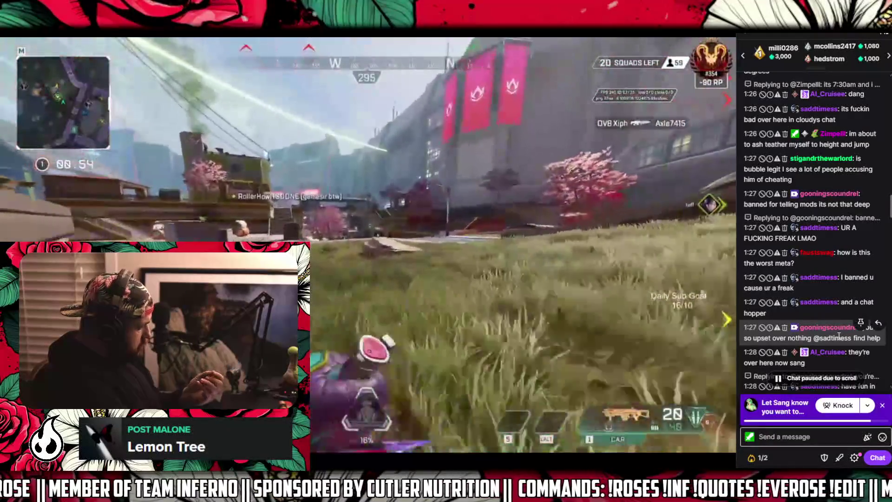
scroll(841, 353, "down", 10)
scroll(840, 362, "down", 5)
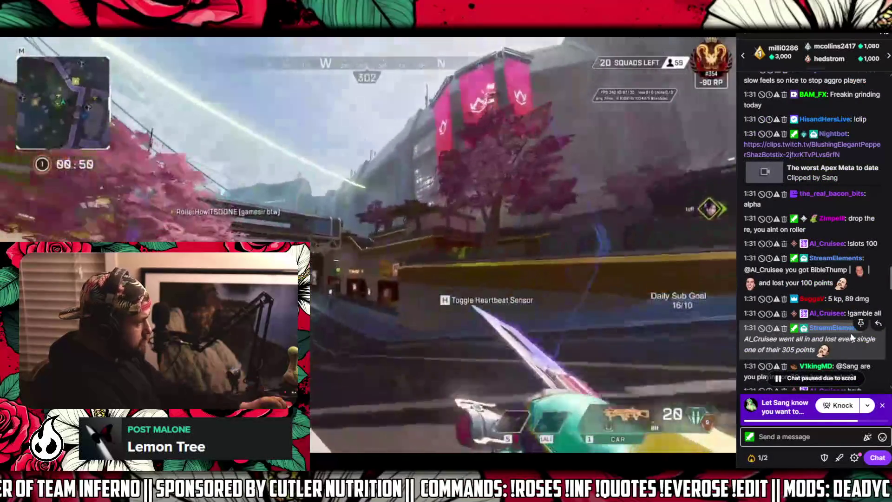
scroll(851, 339, "down", 15)
scroll(846, 343, "down", 5)
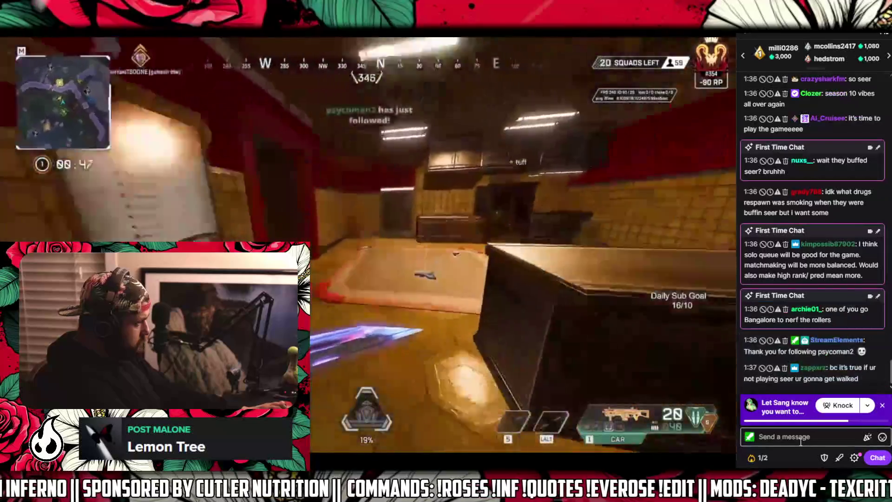
- Start a chat draft 'if you hold ADS with heirloom out' and select its second line
left_click(792, 426)
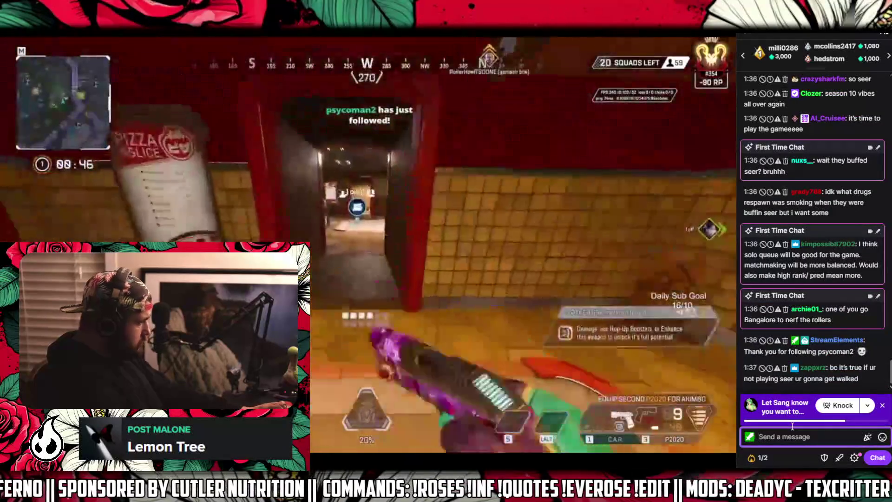
type("Did you know that")
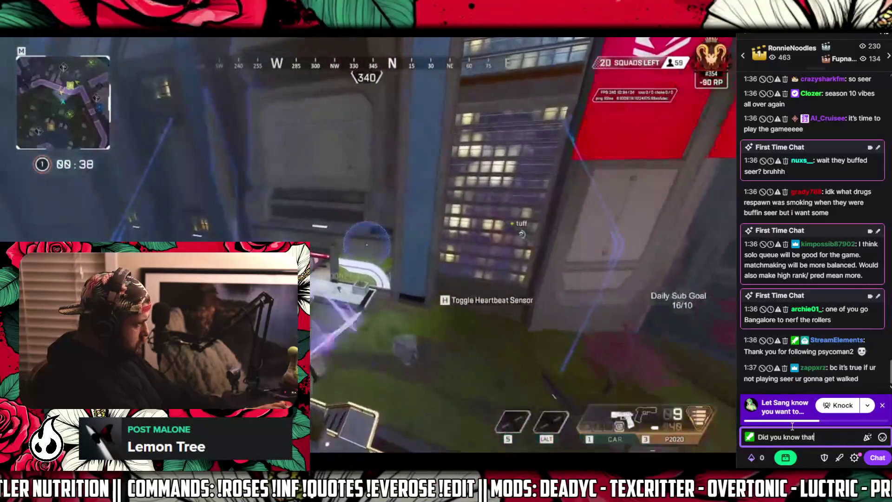
type("if you ho")
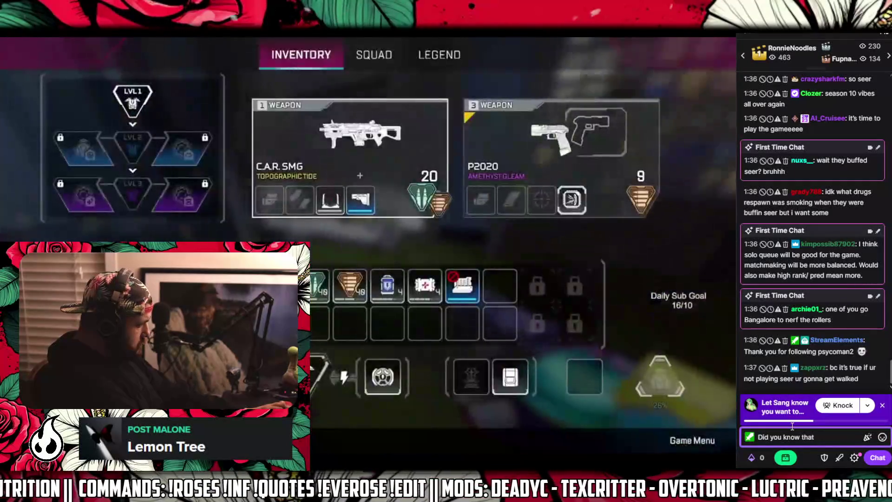
type("ld")
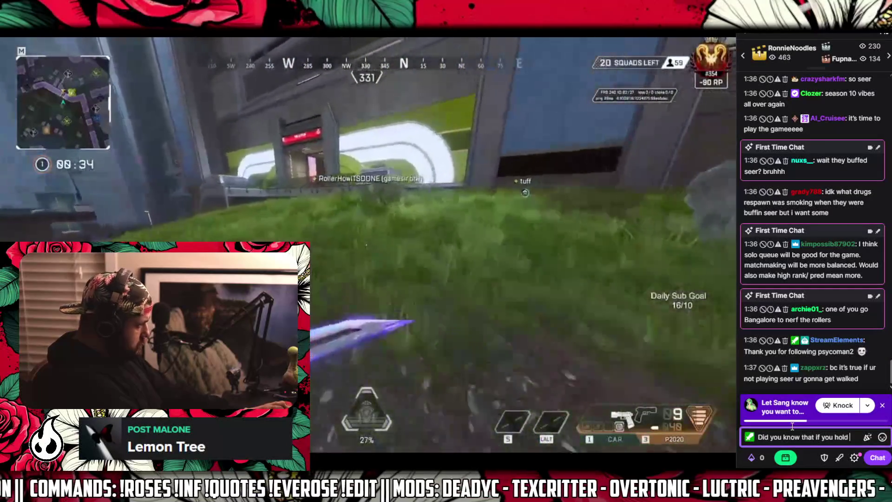
type(" ADS with hei")
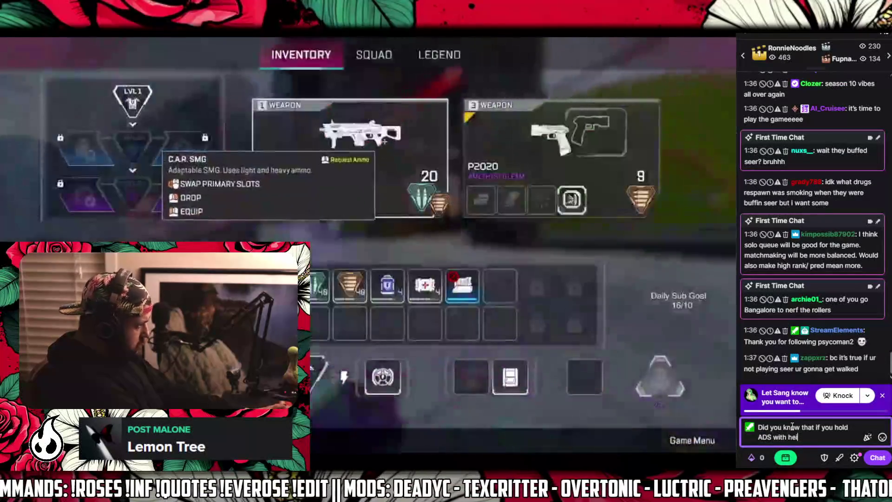
type("rloom out")
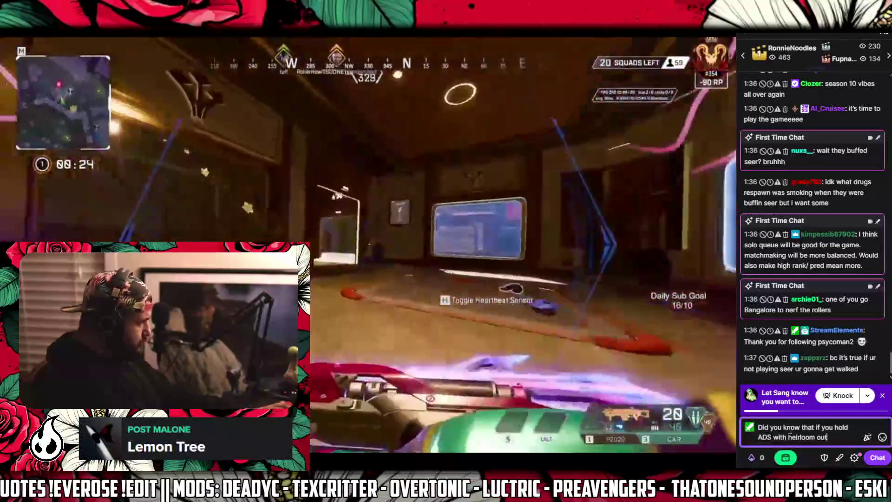
left_click_drag(829, 437, 746, 426)
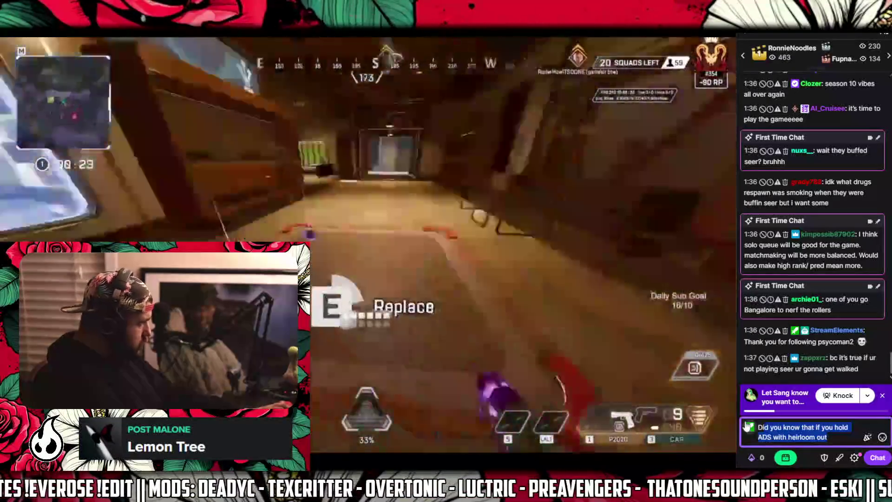
left_click(780, 424)
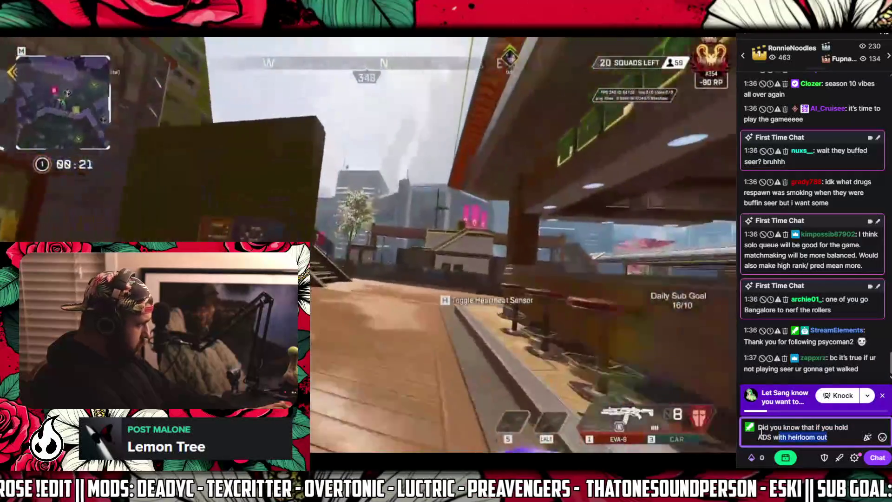
left_click_drag(828, 436, 754, 438)
- Send the tip about ADS-and-inspect doing full heirloom animations while running, then dismiss the progress notice
type("Hold you")
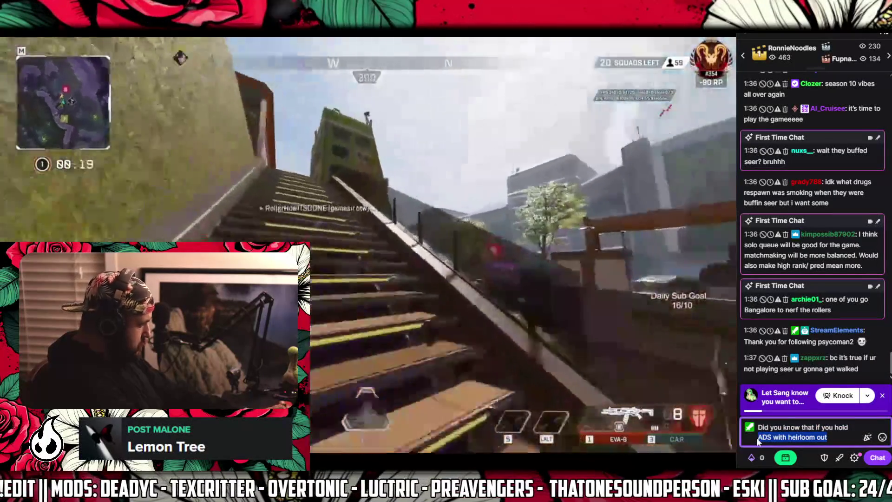
type("r hei")
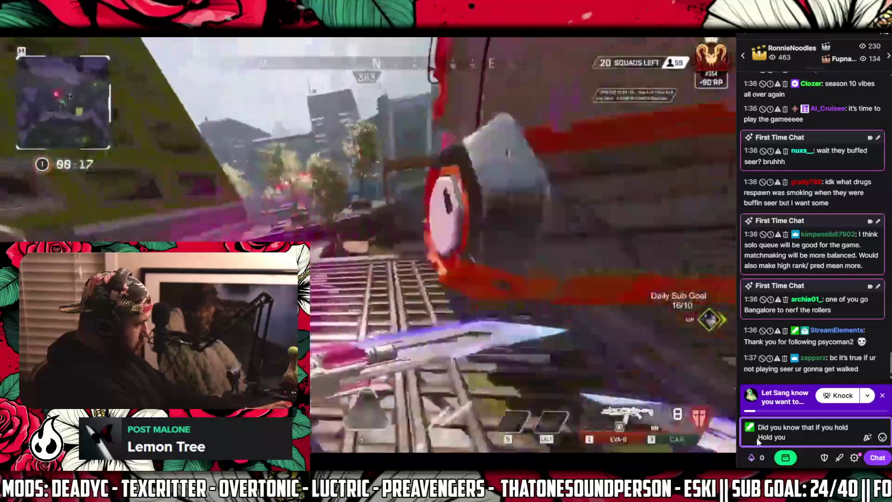
key("BackSpace")
key("BackSpace")
key("BackSpace")
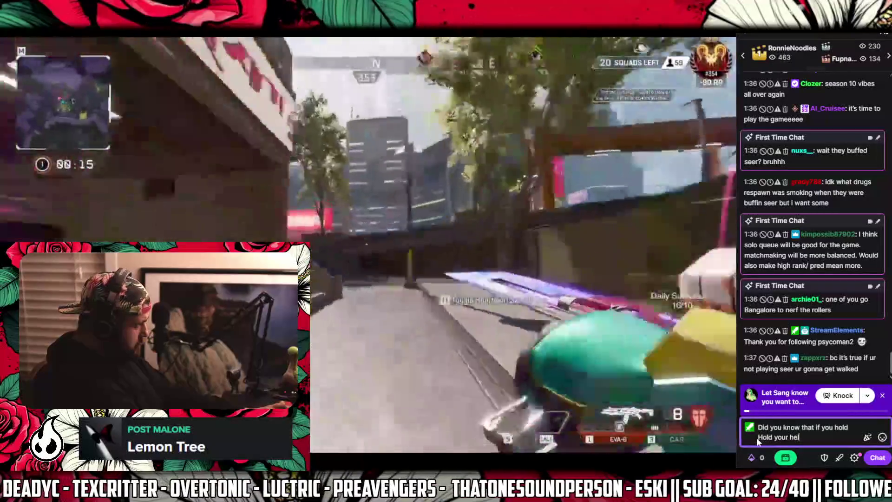
type("at wh")
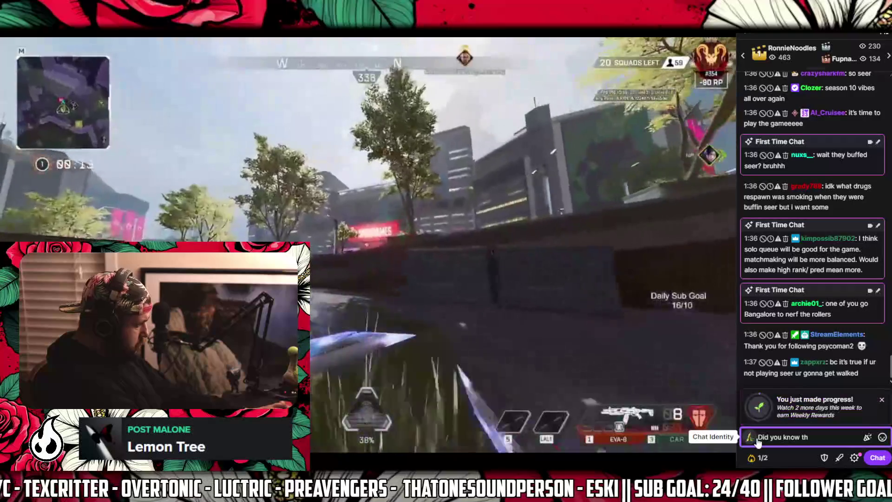
type("ile")
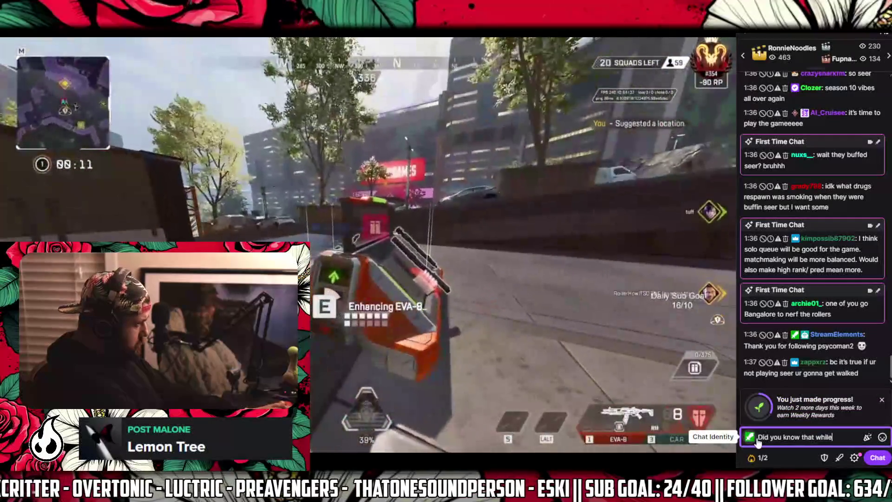
type(" running")
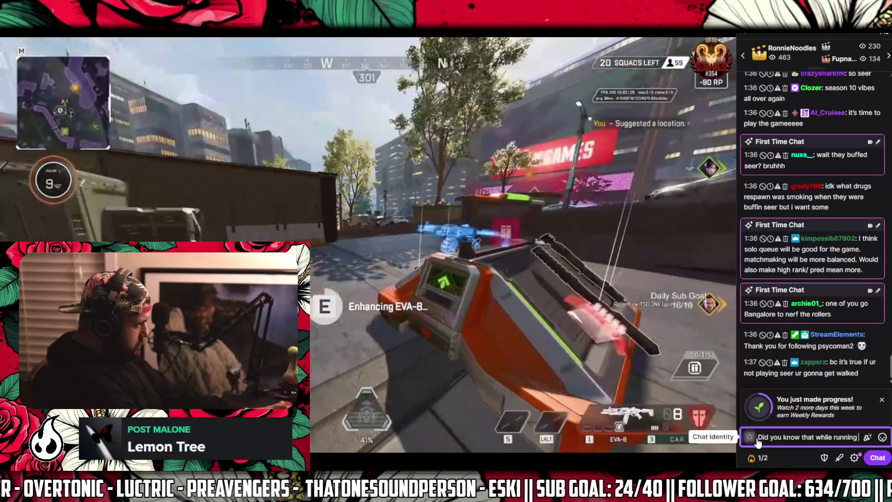
type(" with your he")
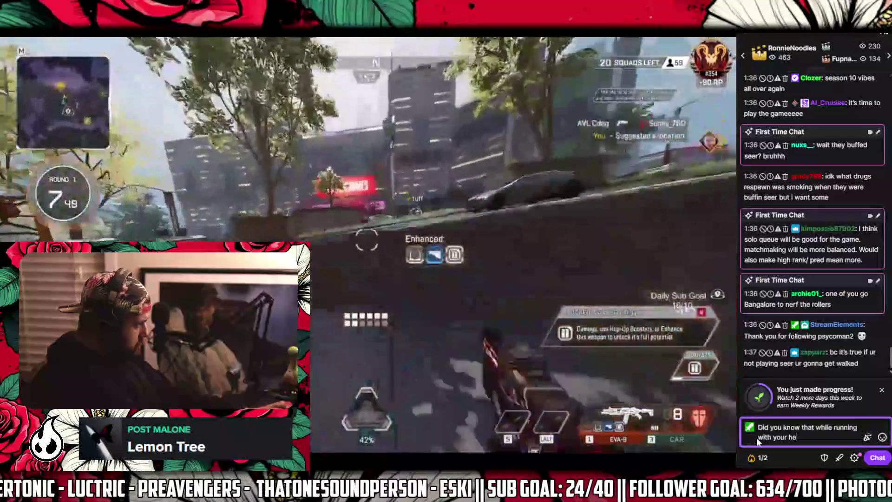
type("irloom: ")
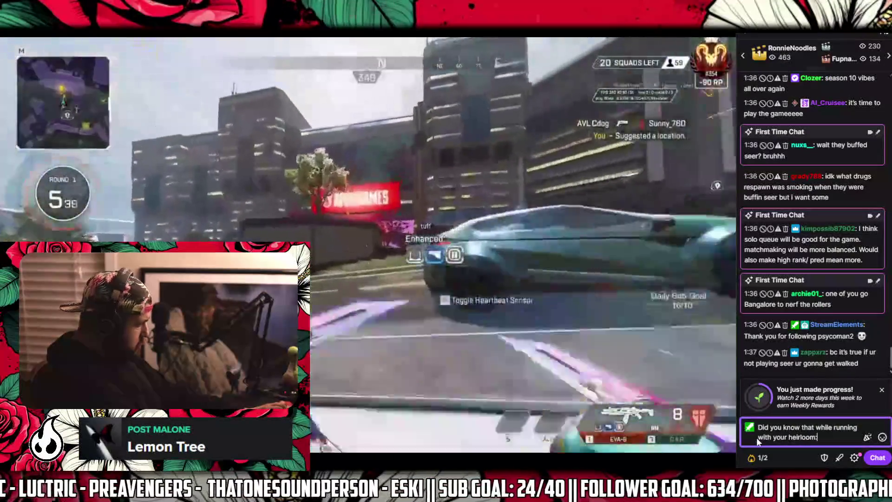
type("If you")
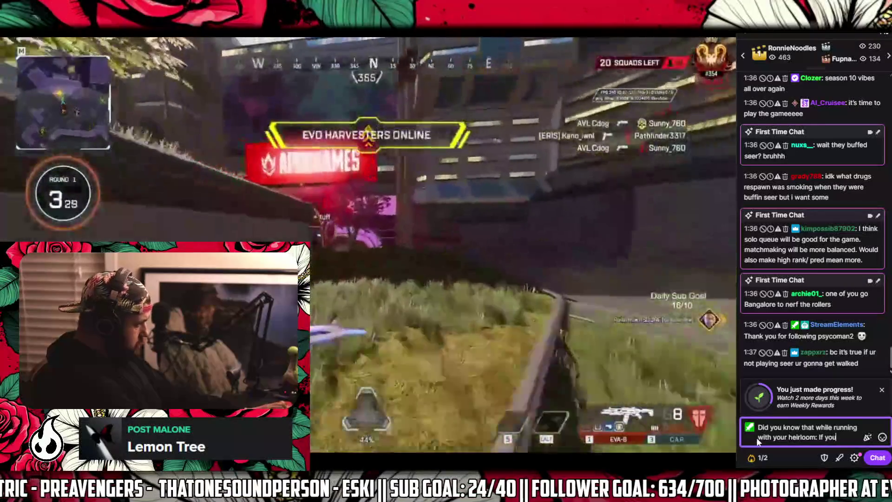
type(" ADS and in")
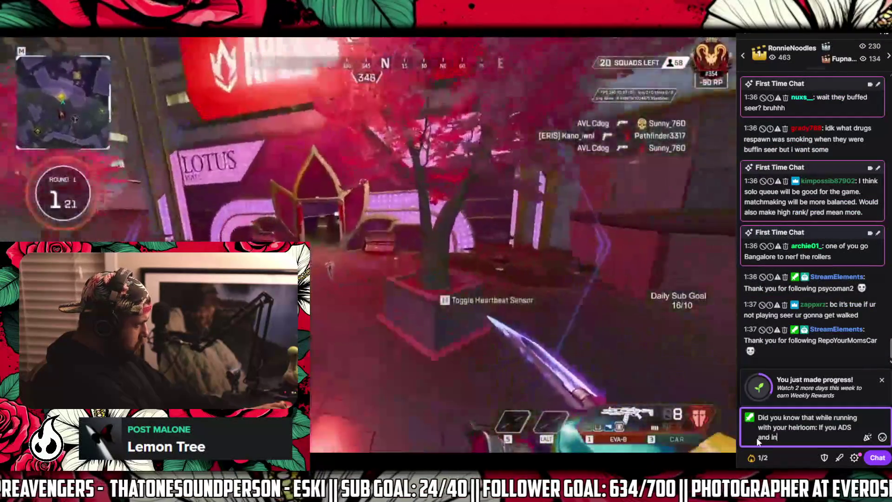
type("spect")
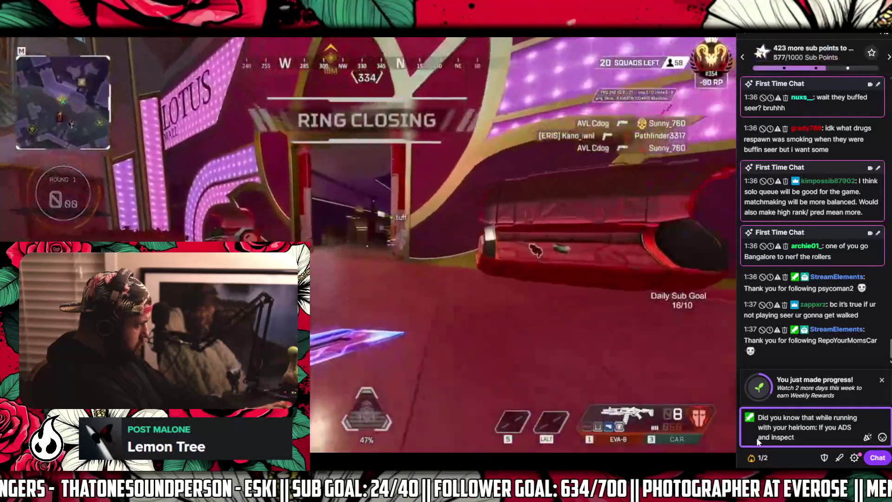
type(", you can do fiu")
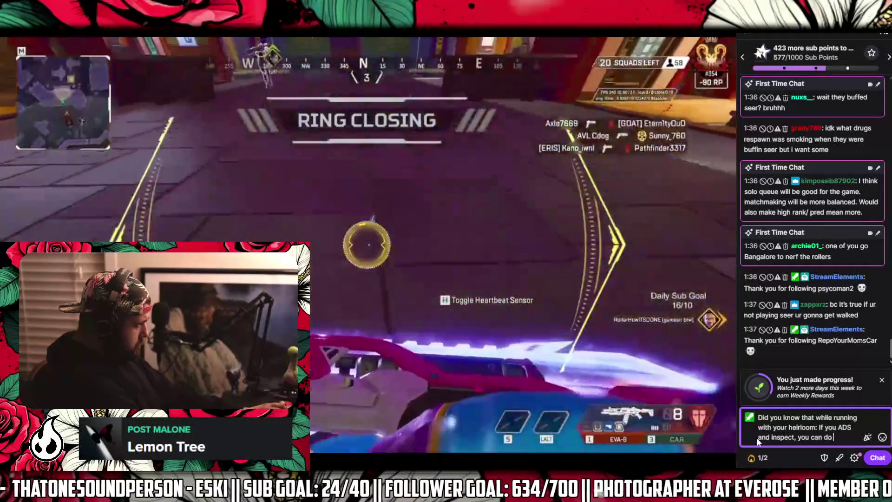
key("BackSpace")
key("BackSpace")
type("ull an")
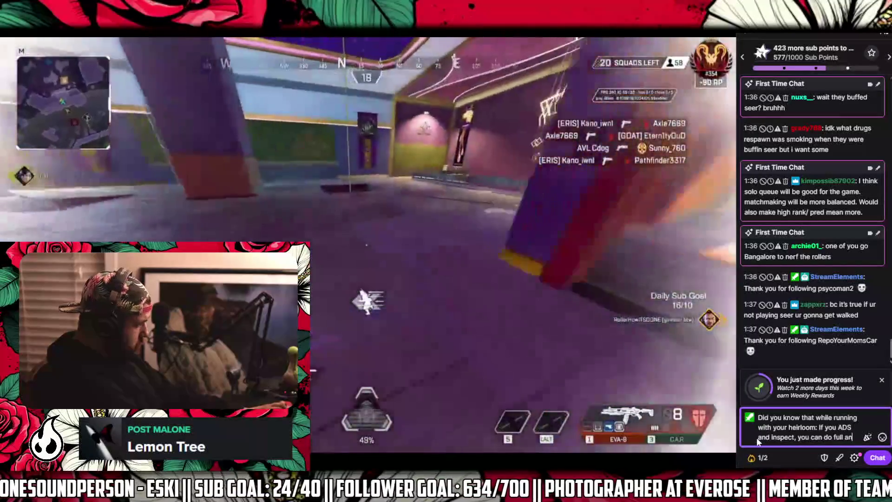
type("imations whi")
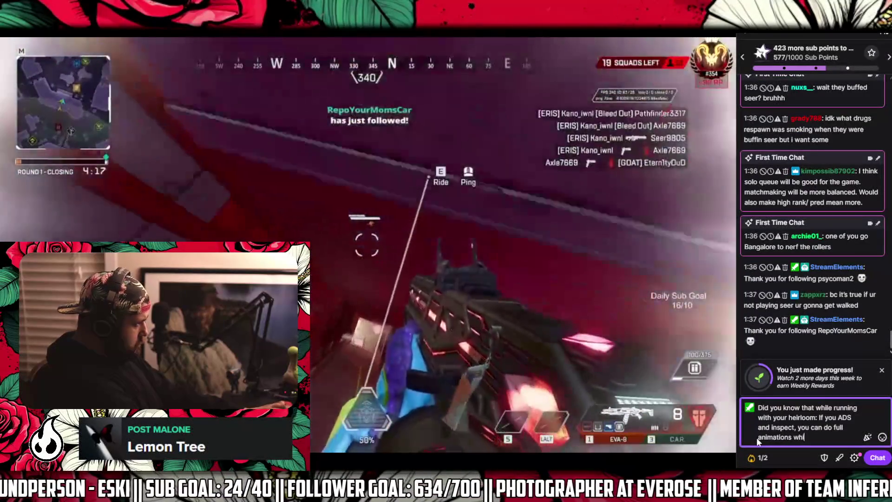
type("le running")
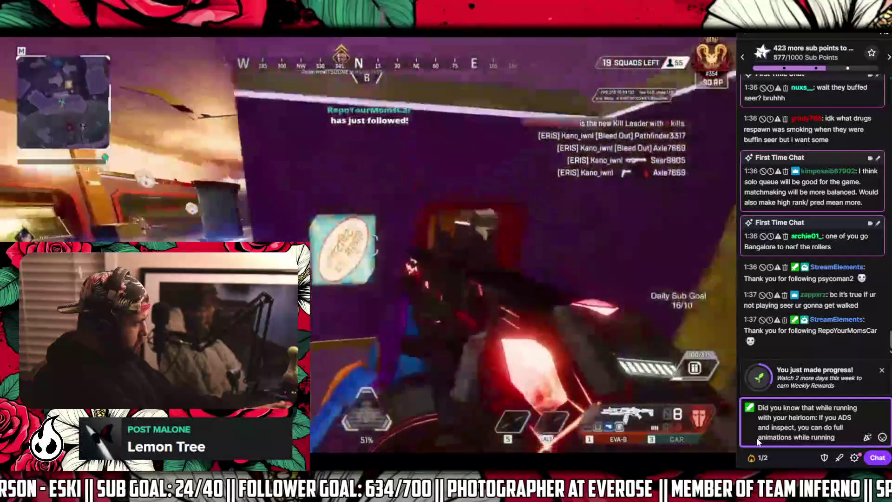
type("?")
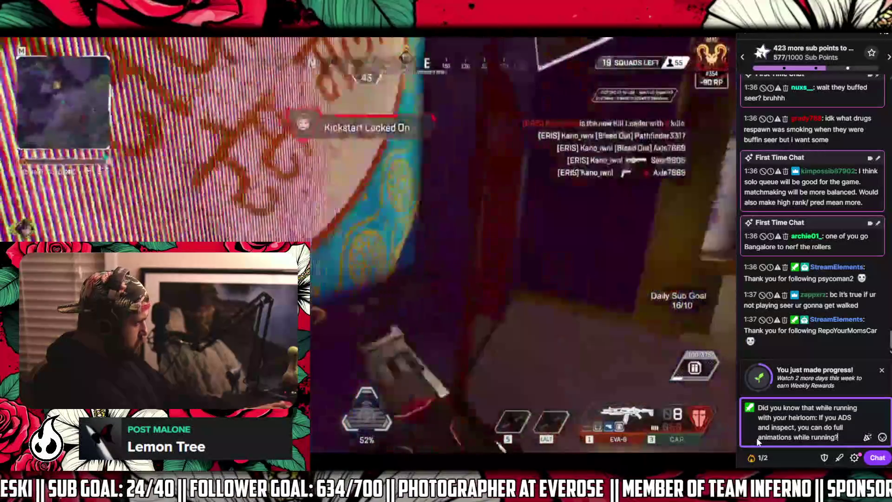
key("Return")
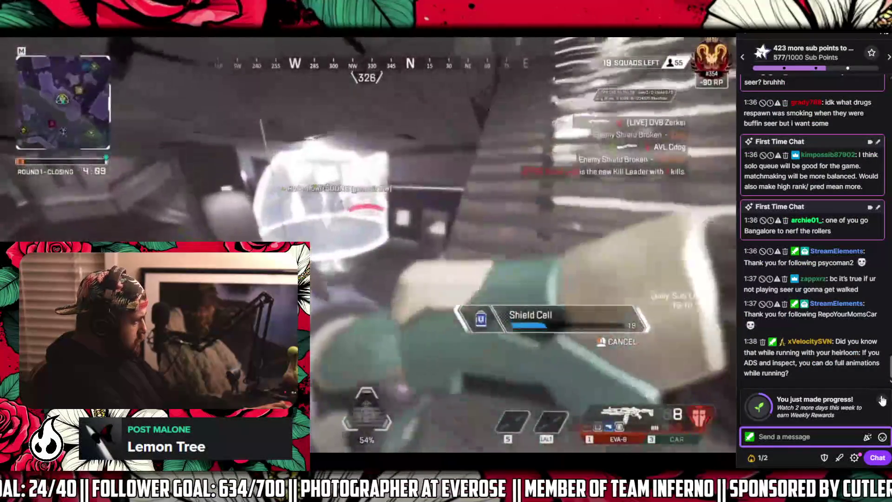
left_click(882, 399)
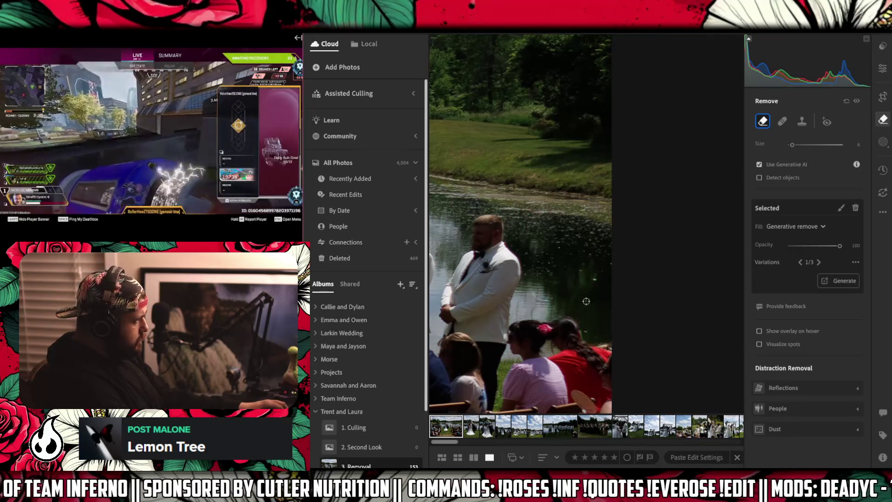
- Brush over the cluster of pond spots to the right of the groom
left_click(594, 279)
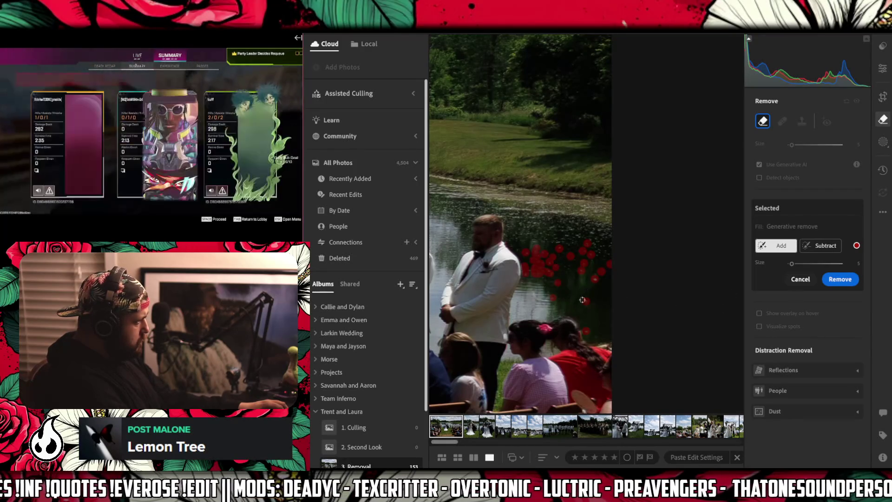
- Run Generative Remove on the newly marked pond spots
left_click(837, 282)
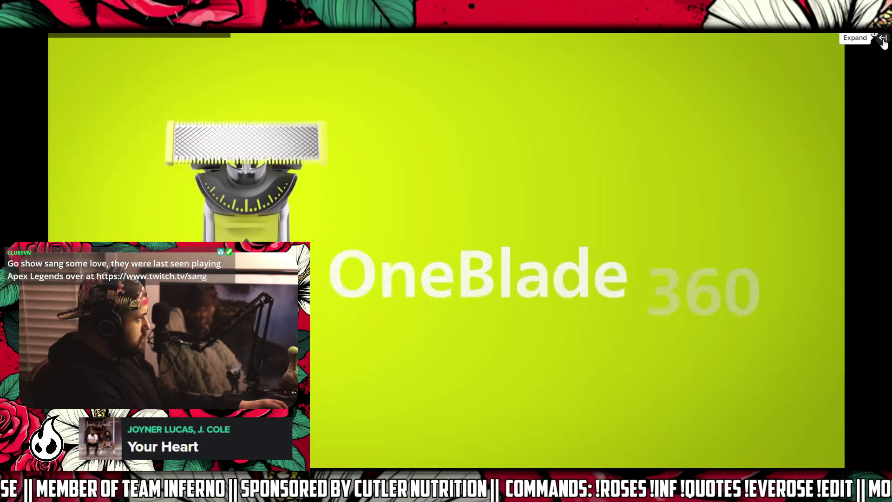
- Expand the chat, exit theatre mode, and open the Tier 1 subscription checkout
left_click(883, 41)
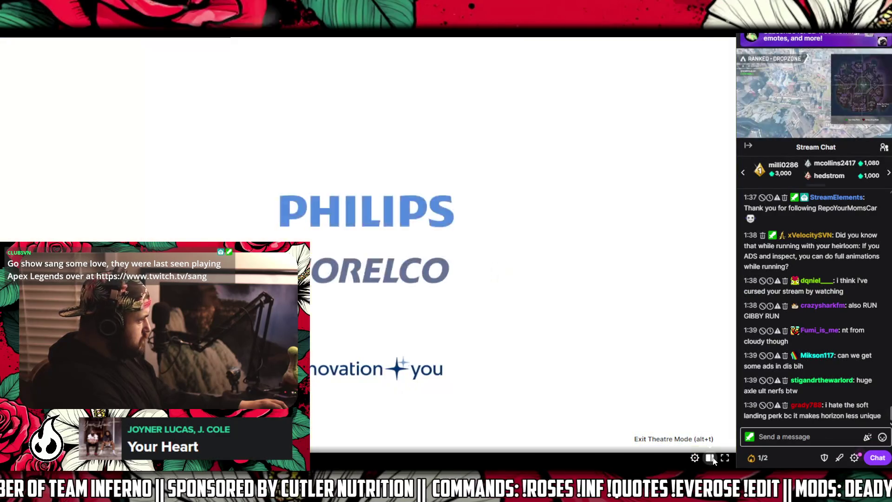
left_click(710, 458)
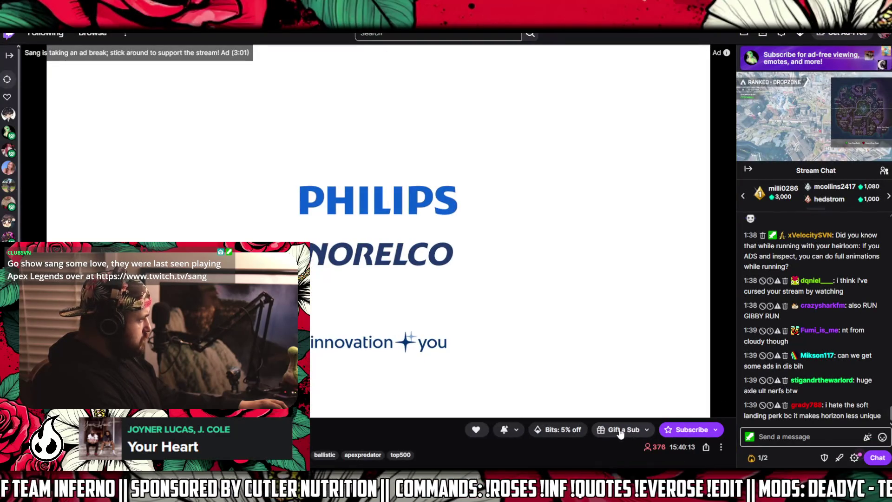
left_click(685, 430)
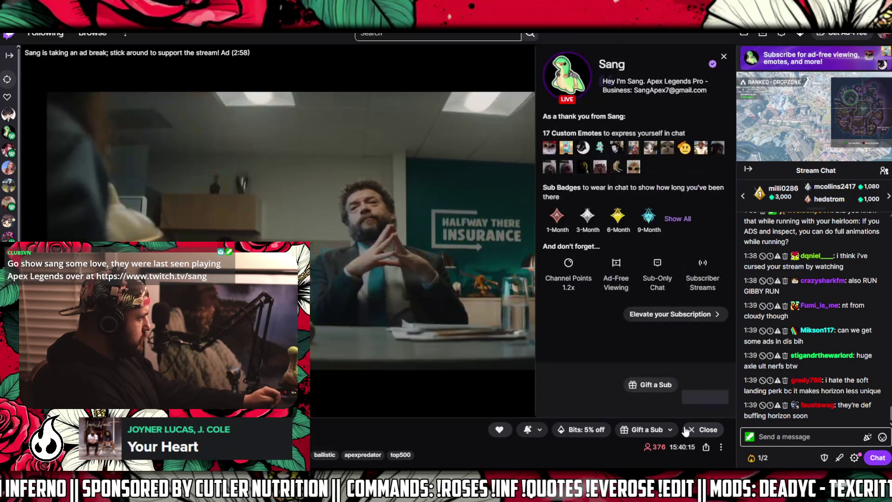
left_click(684, 404)
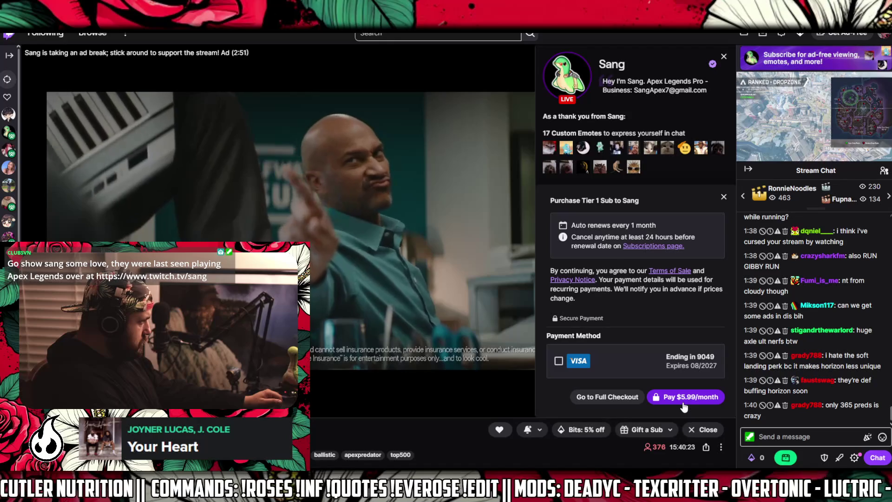
scroll(657, 369, "down", 3)
scroll(656, 368, "up", 1)
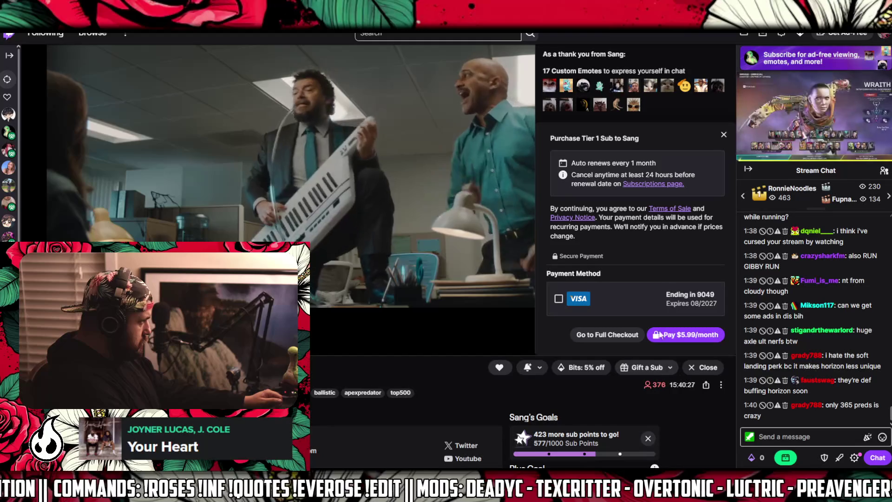
- Close the checkout and subscription panel, then reopen the Tier 1 $5.99/month checkout
left_click(723, 134)
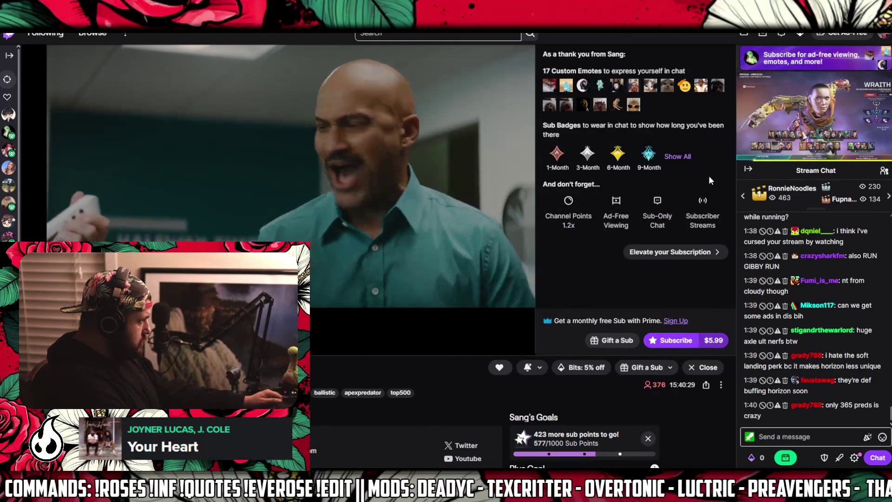
scroll(709, 174, "up", 1)
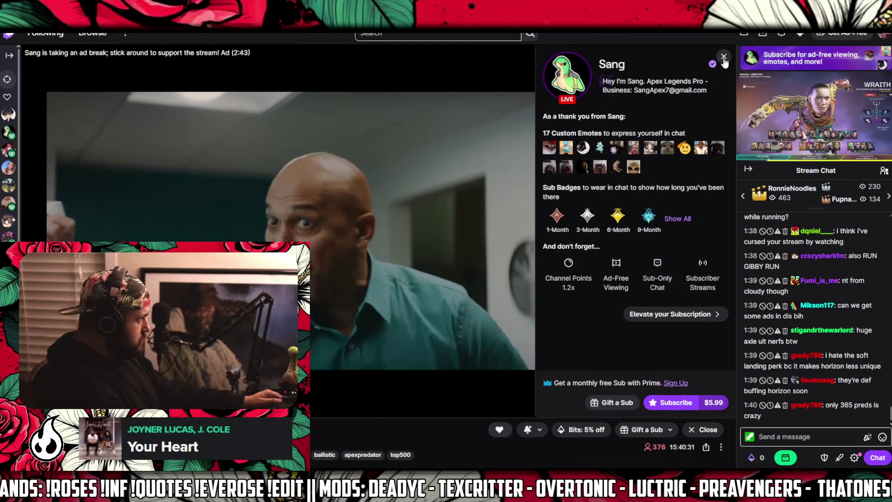
left_click(724, 56)
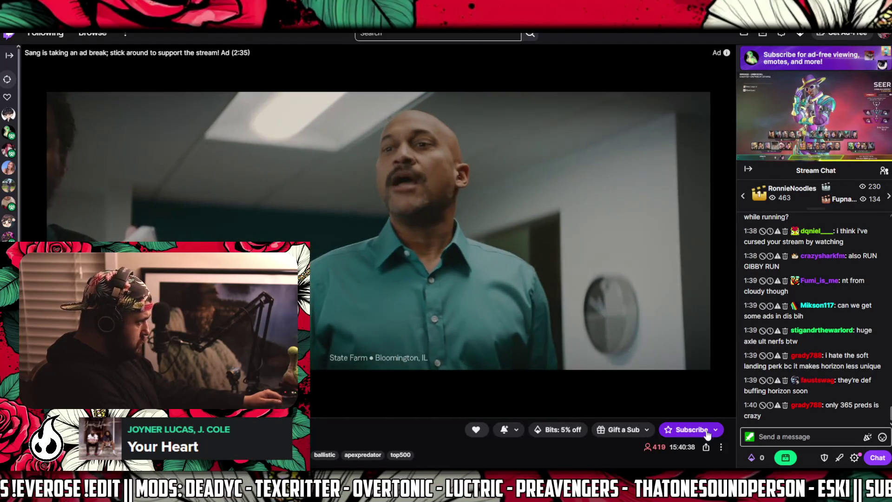
left_click(707, 433)
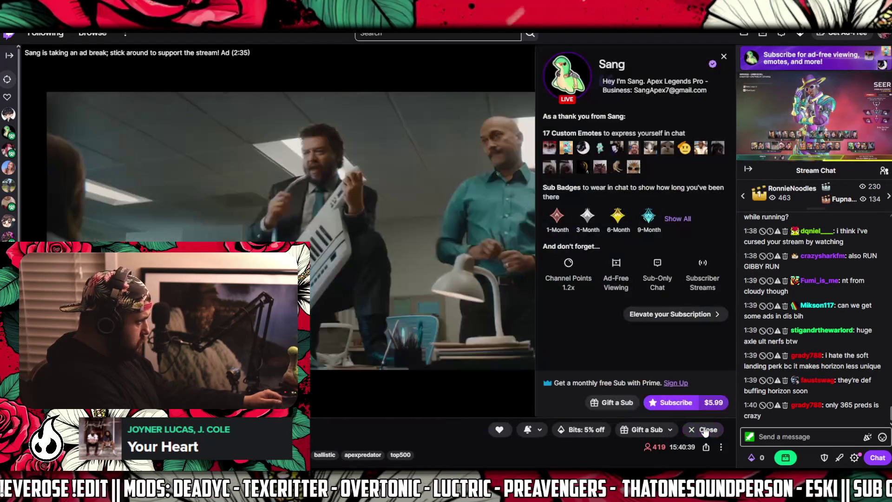
left_click(668, 403)
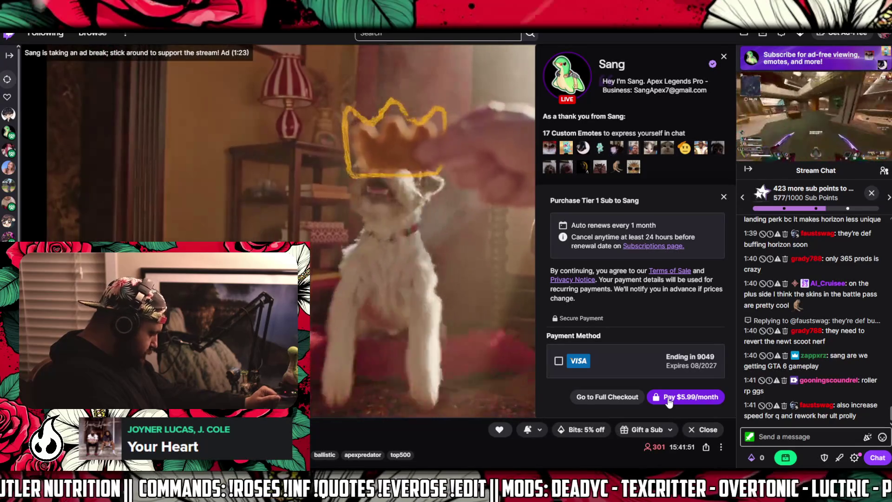
- Dismiss the Tier 1 subscription checkout so the stream ad fills the Twitch player again
key("Escape")
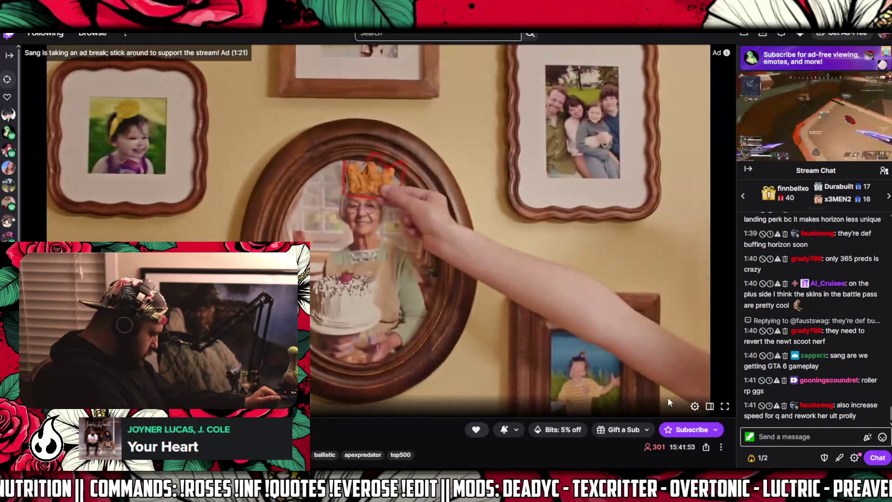